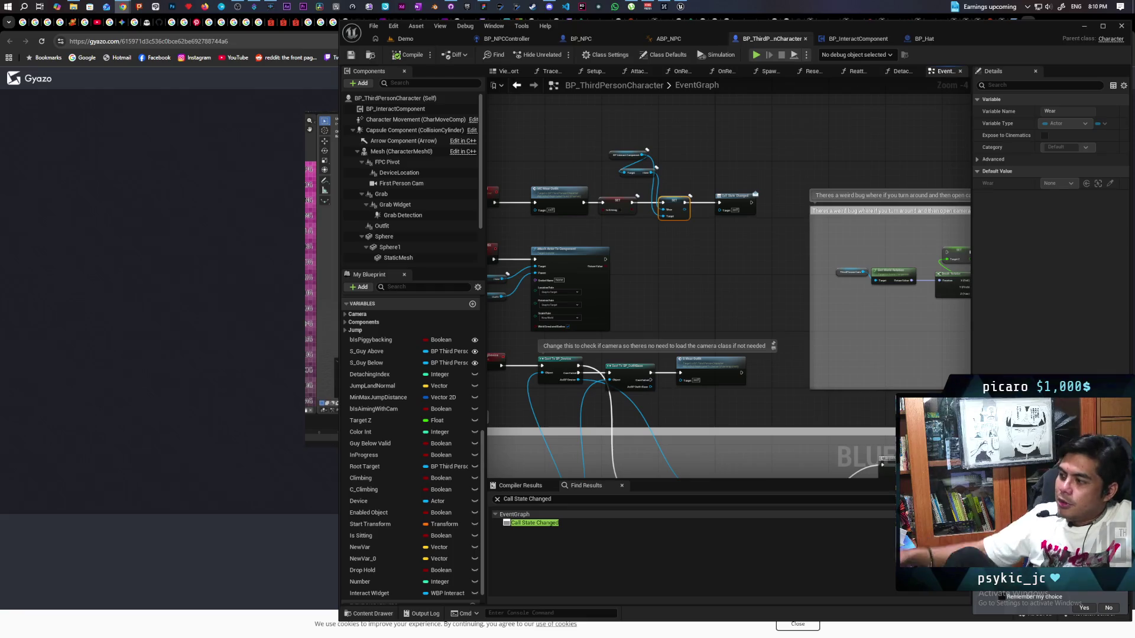
Step: Pan the event graph, clear its node selection, and bring the browser window forward
mouse_move(625, 296)
mouse_down()
mouse_move(836, 284)
mouse_move(697, 299)
mouse_up()
mouse_move(534, 174)
mouse_down()
mouse_move(848, 385)
mouse_move(793, 324)
mouse_up()
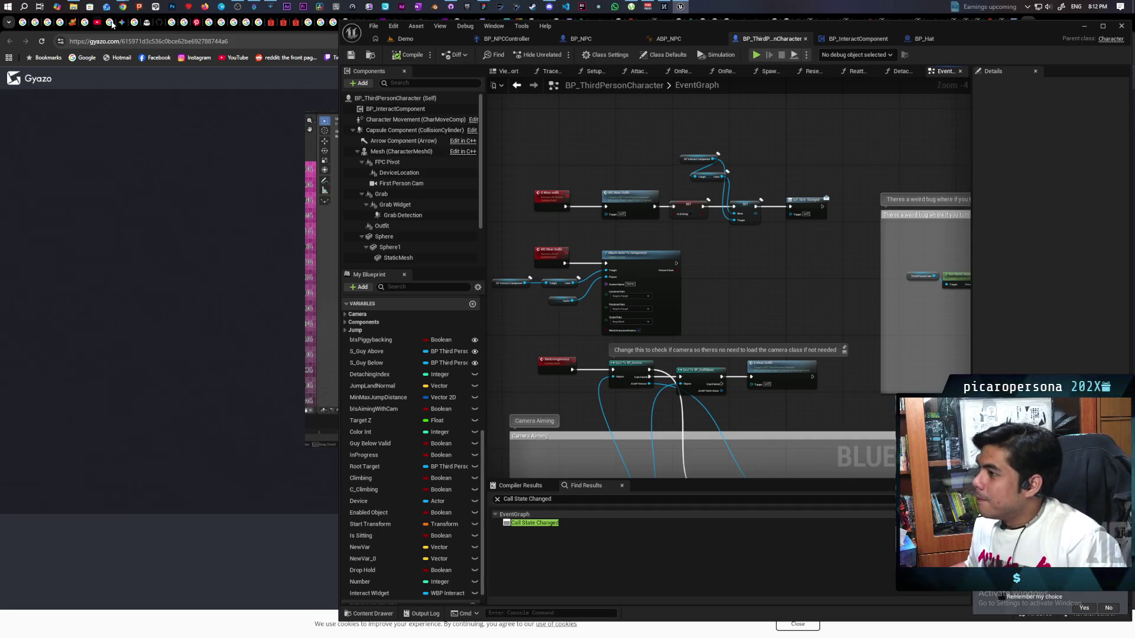
mouse_move(122, 6)
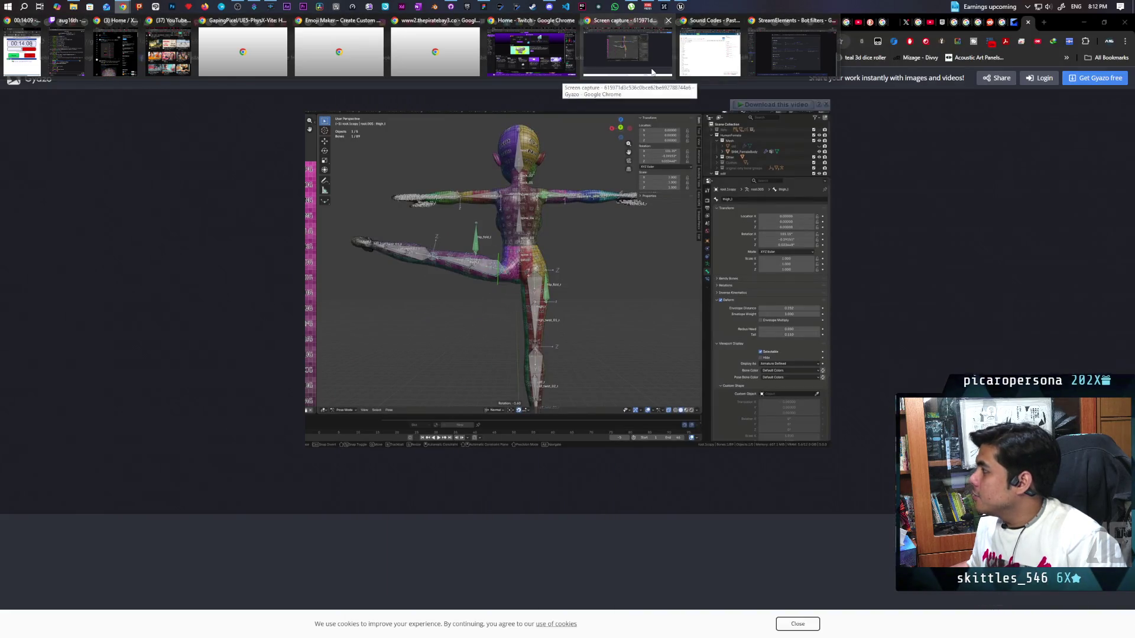
click(652, 72)
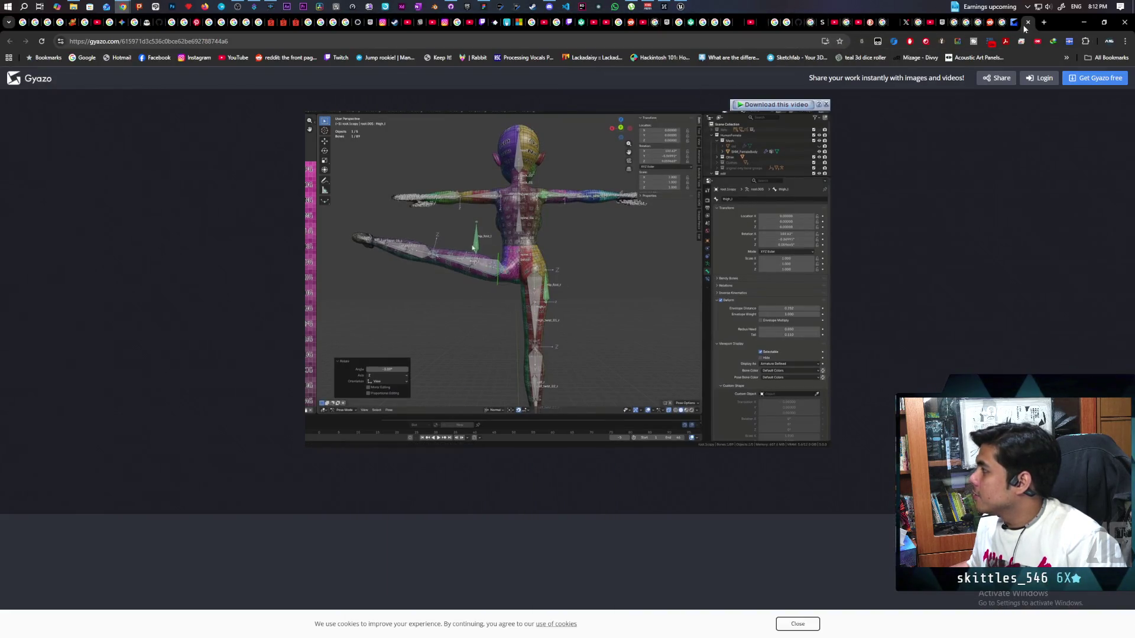
Step: Load the online-stopwatch loop countdown in a new tab, then the Onibi Steam page via 'oni'
click(1044, 23)
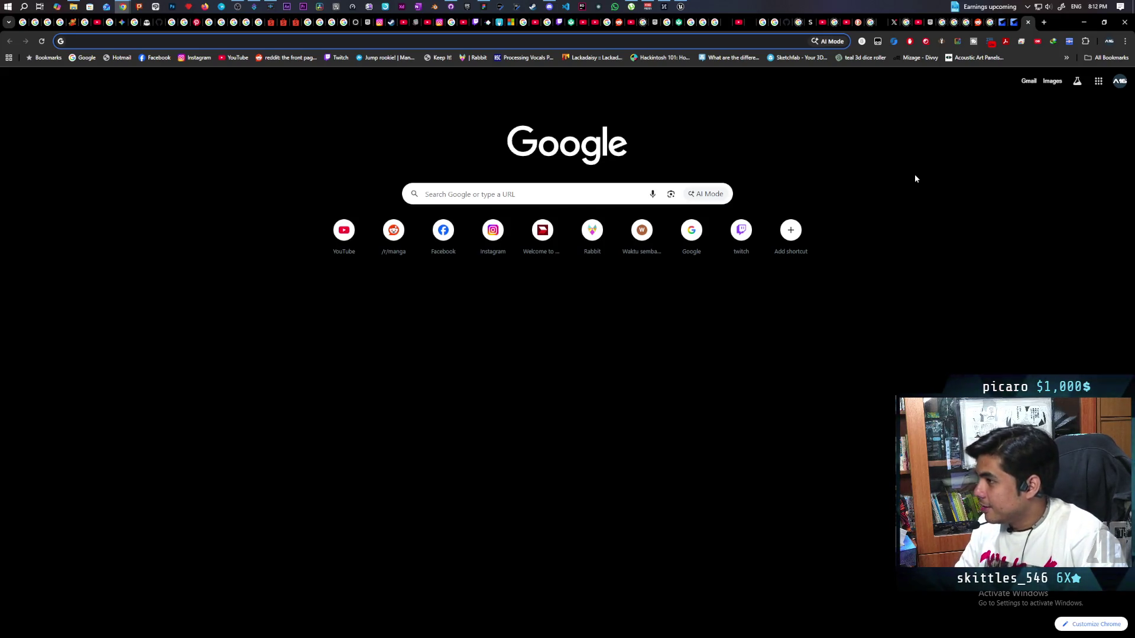
text(online)
key(Return)
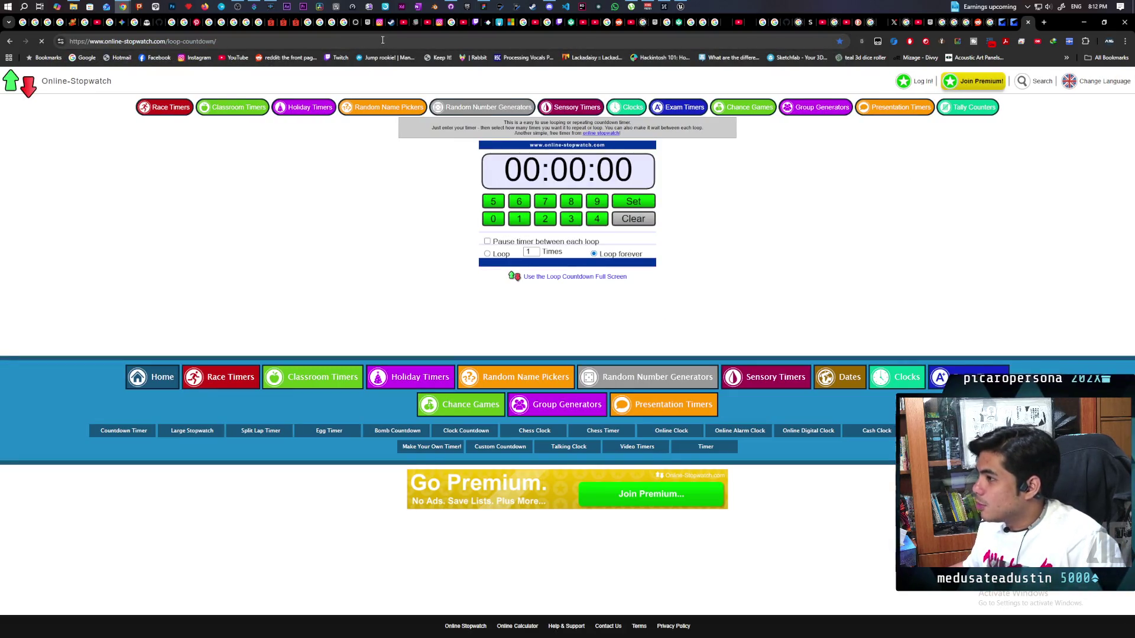
click(382, 43)
text(oni)
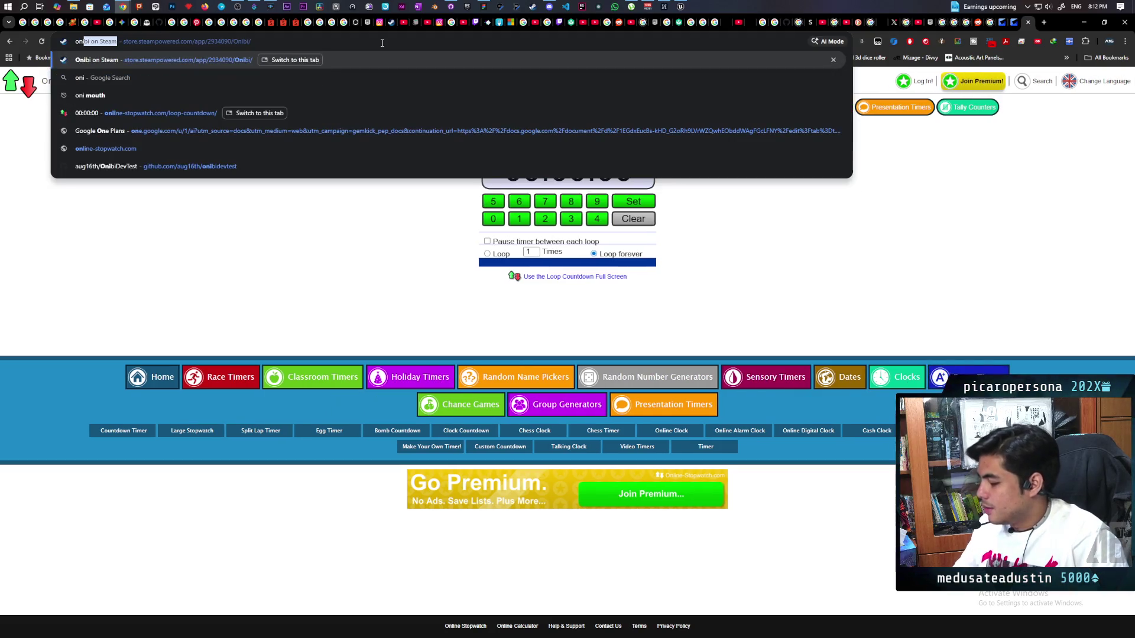
key(Return)
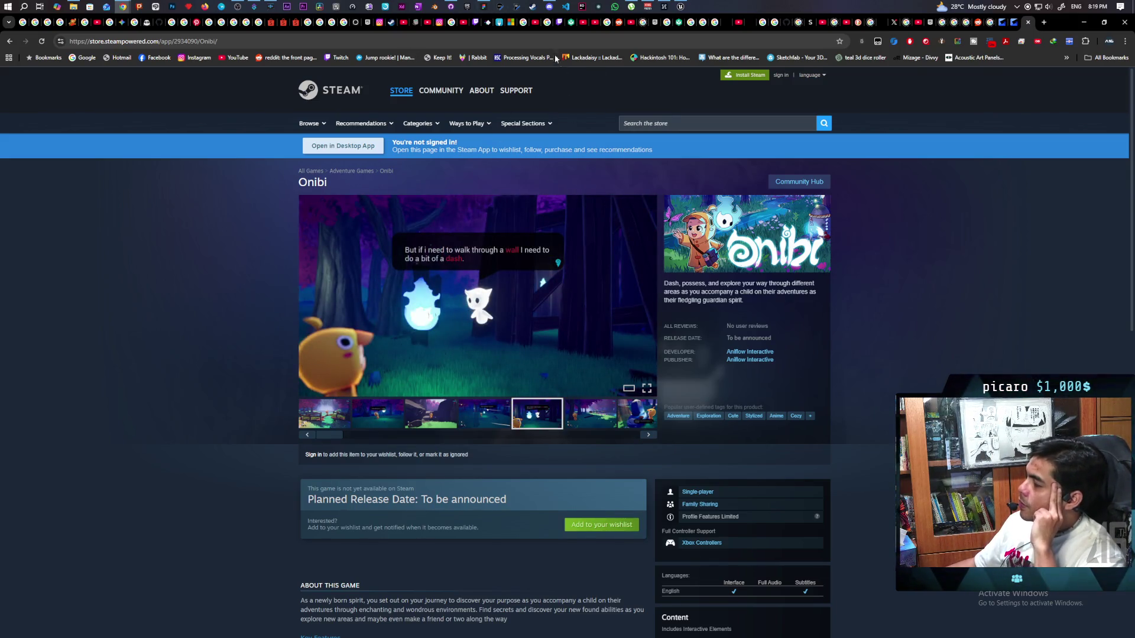
Step: Switch from the Onibi Steam page to the Epic Games Launcher
mouse_move(549, 11)
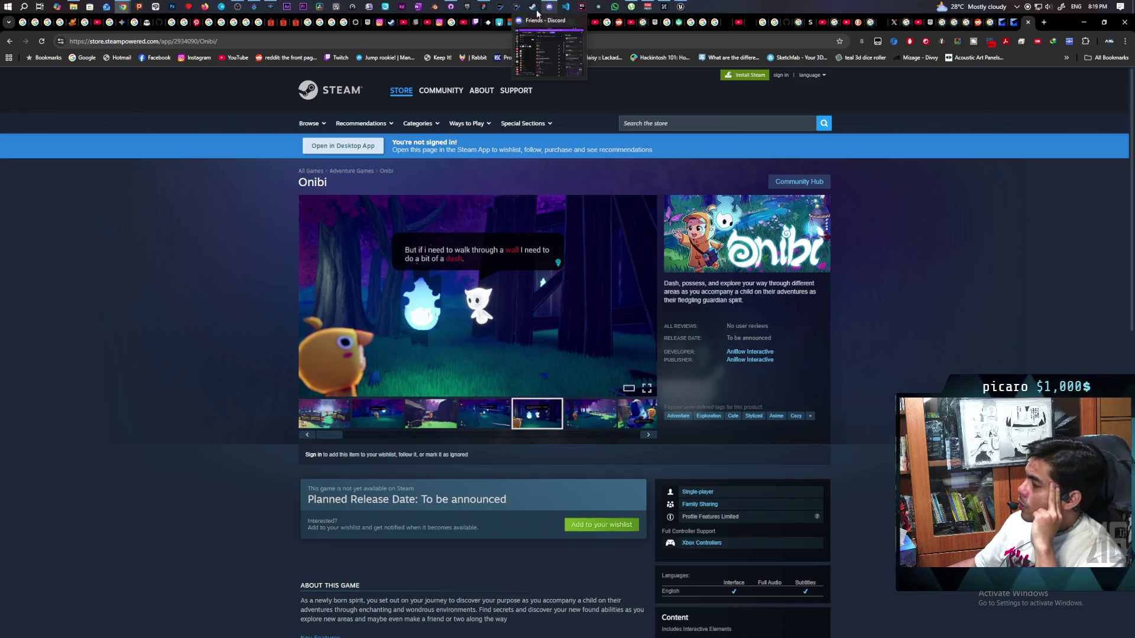
mouse_move(454, 13)
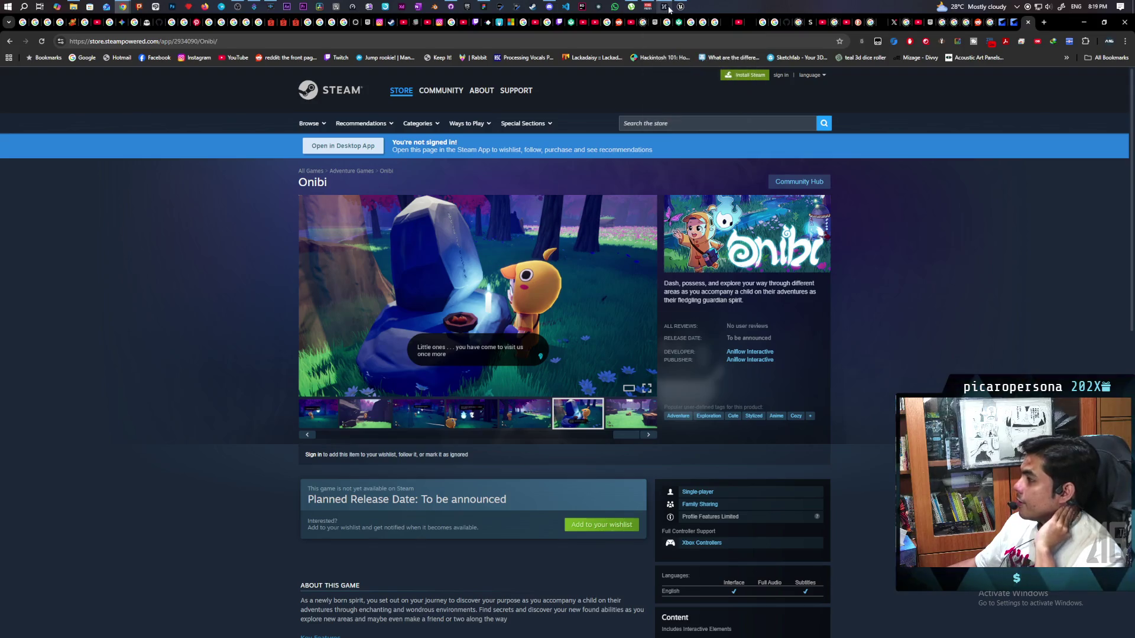
mouse_move(682, 7)
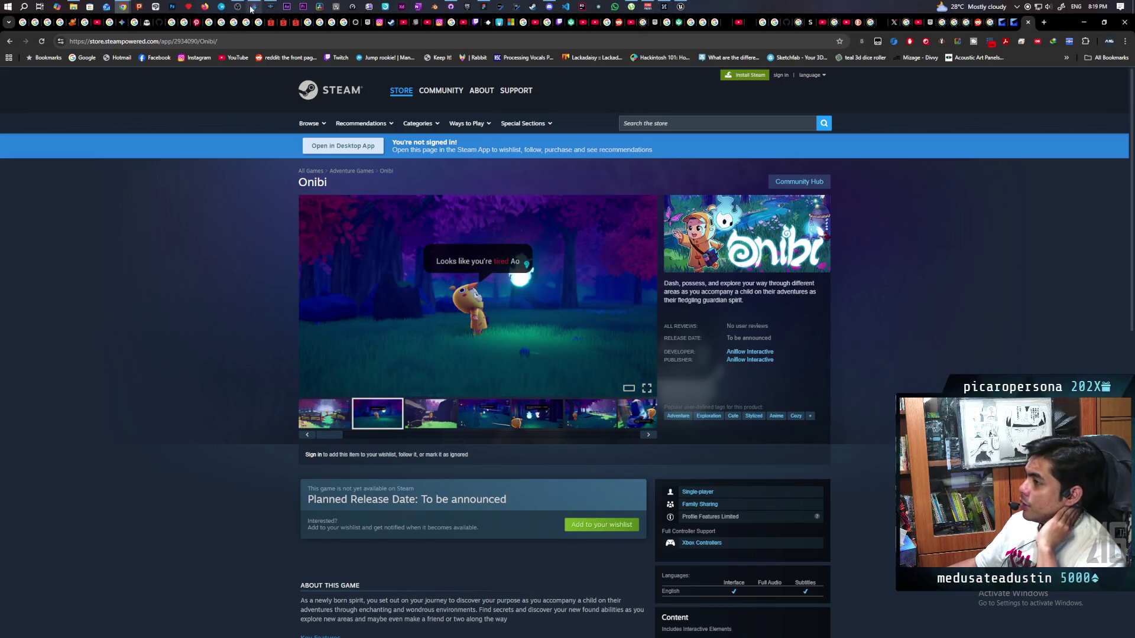
mouse_move(235, 21)
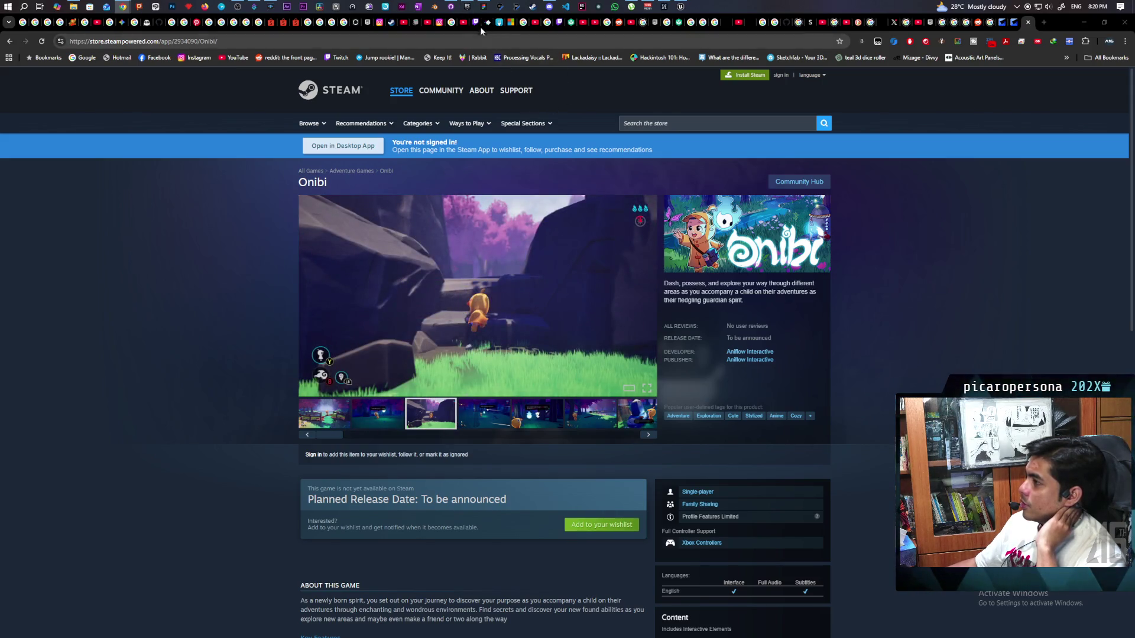
click(467, 6)
Step: Scroll down to My Projects in the Unreal Engine library and launch the Onibi project
scroll(586, 239, down, 3)
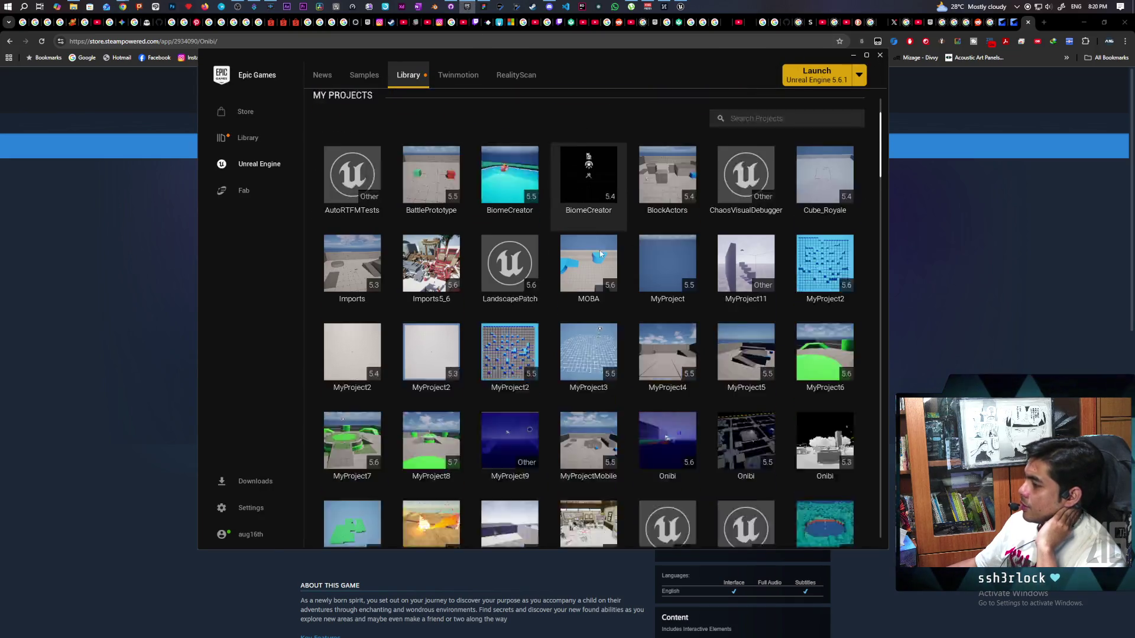
scroll(599, 250, down, 3)
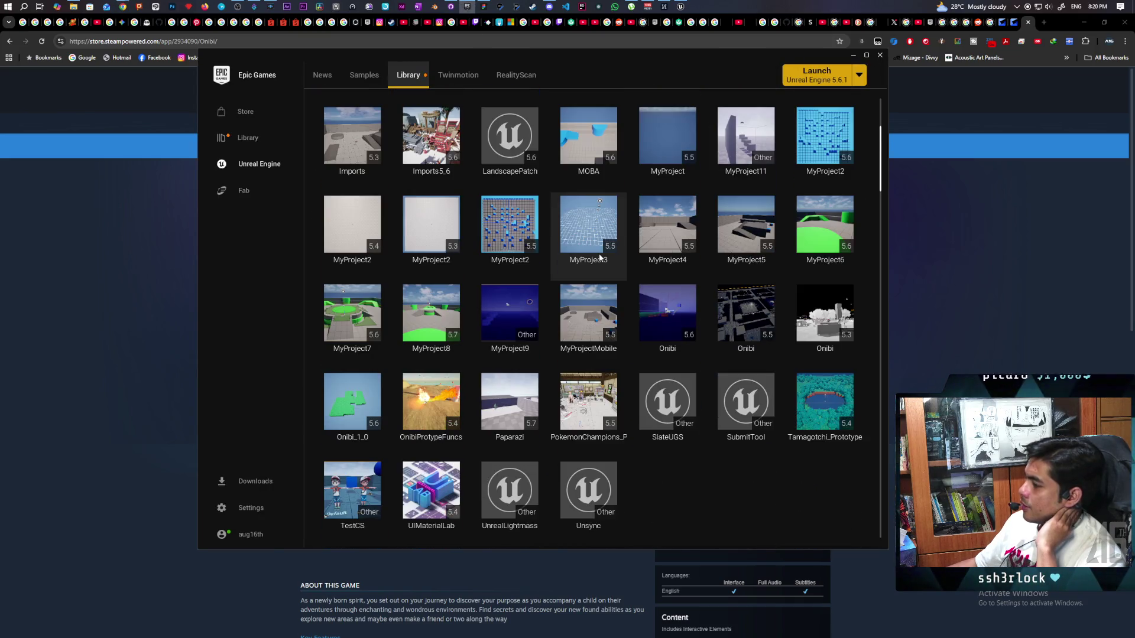
double_click(659, 306)
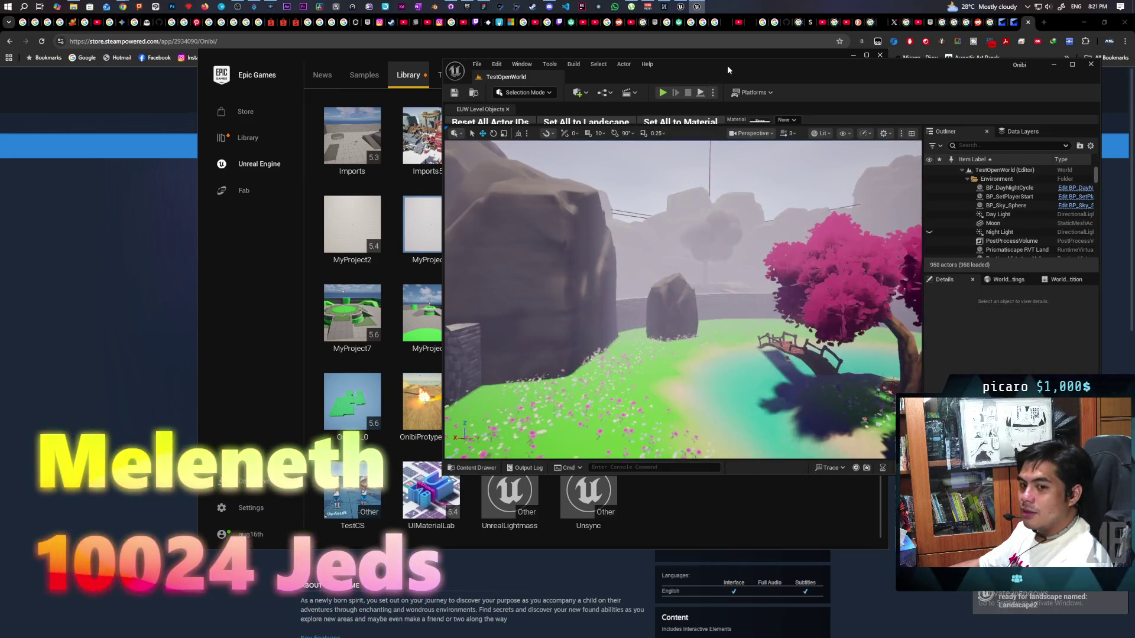
Step: Move and maximize the Onibi editor window, then start Play-in-Editor with Alt+P
drag(727, 68, 527, 70)
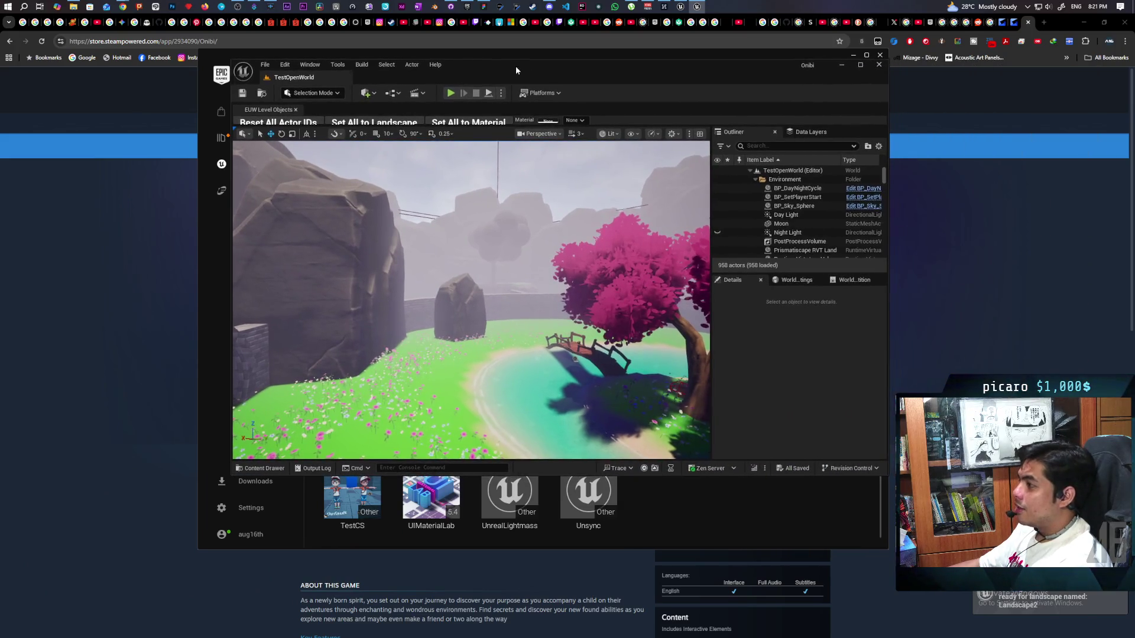
double_click(552, 70)
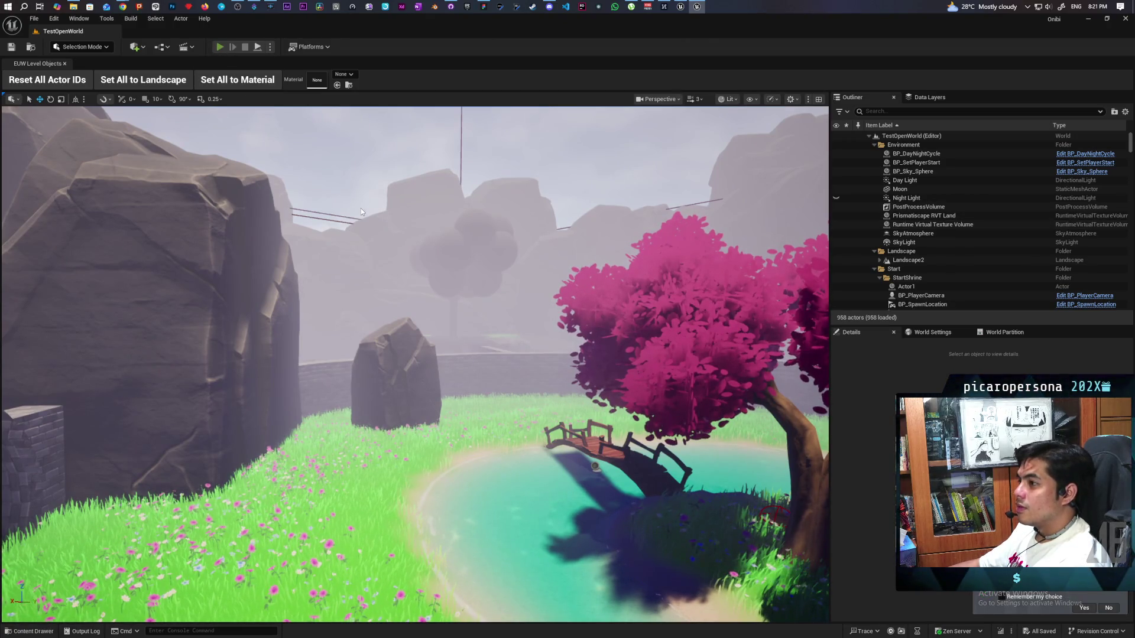
key(alt+p)
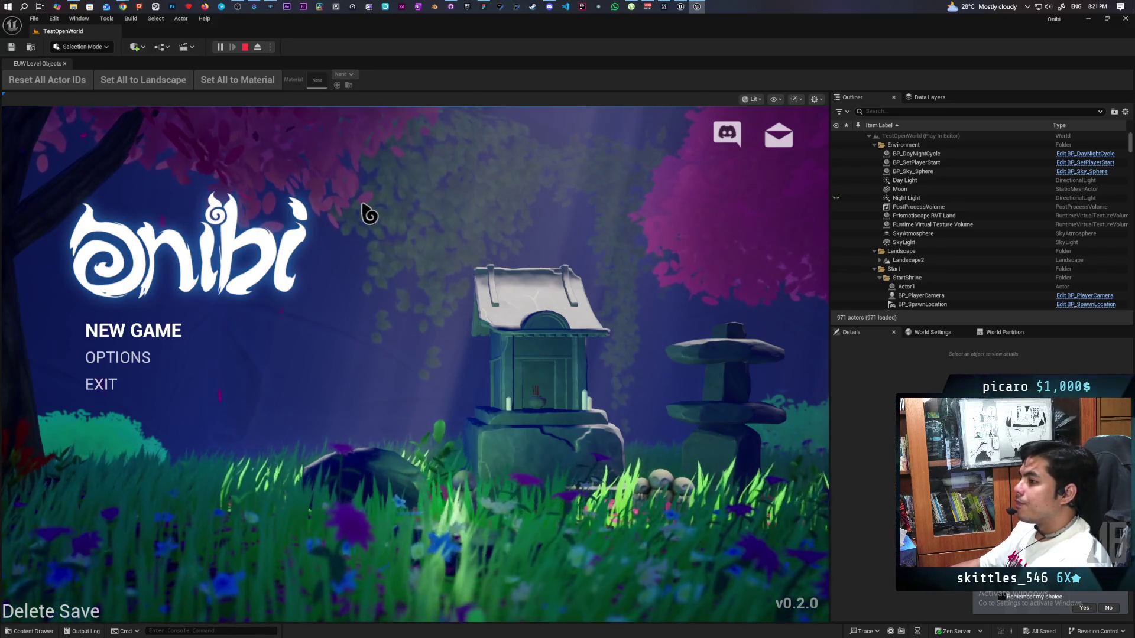
Step: Choose New Game on Onibi's main menu to begin play beside the shrine
key(Return)
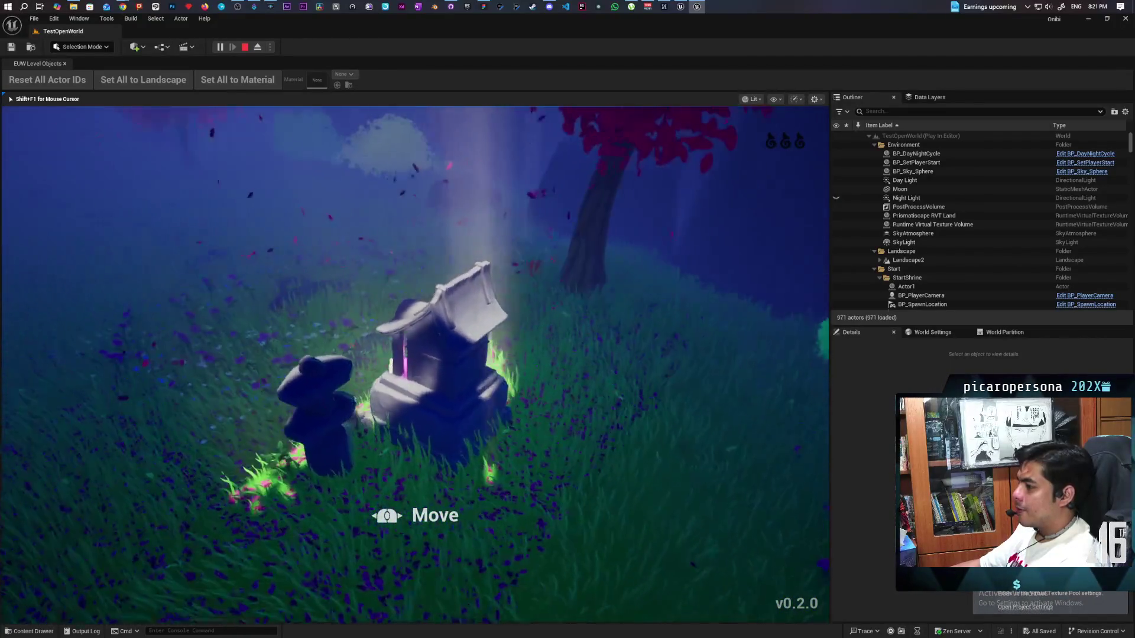
Step: Walk the wisp past the shrine to the waterfall pond and consume a spirit essence
key(w)
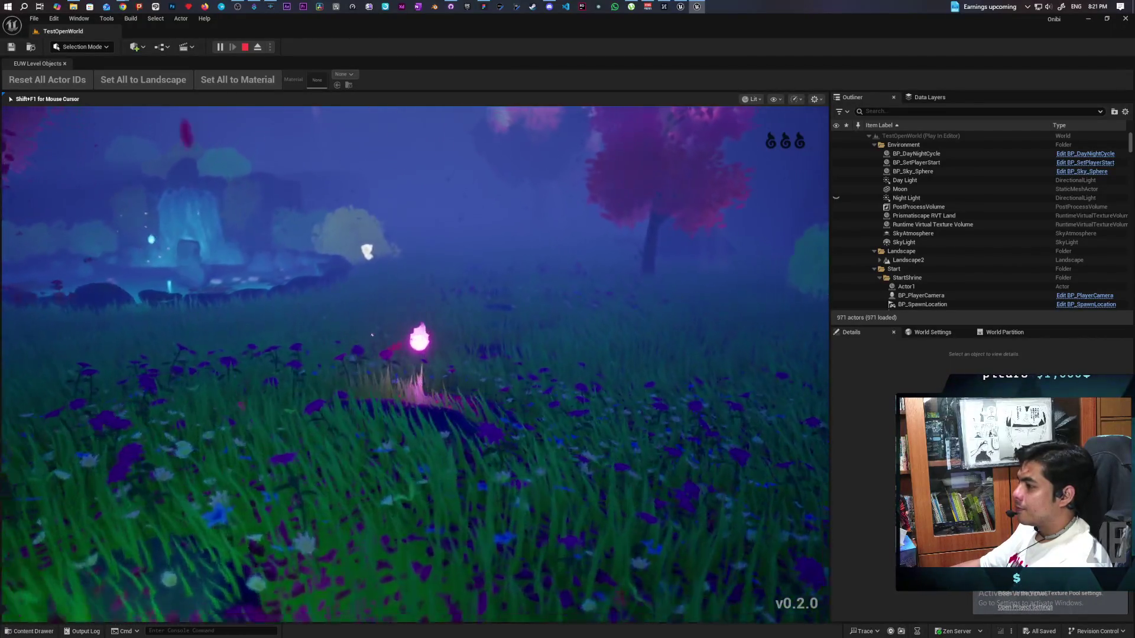
key(w)
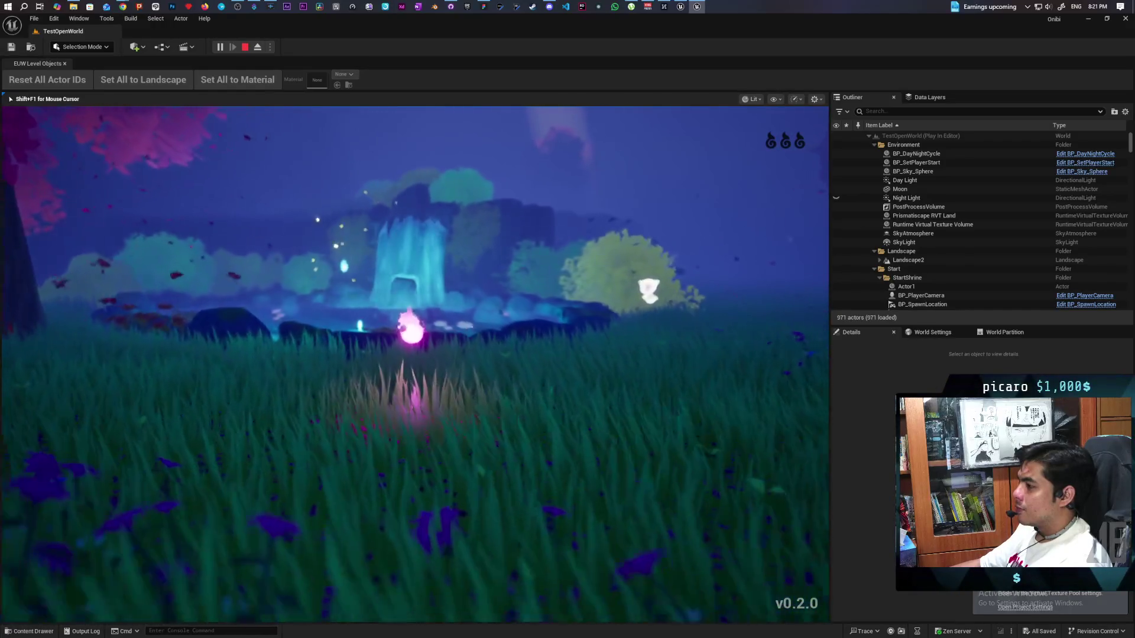
key(w)
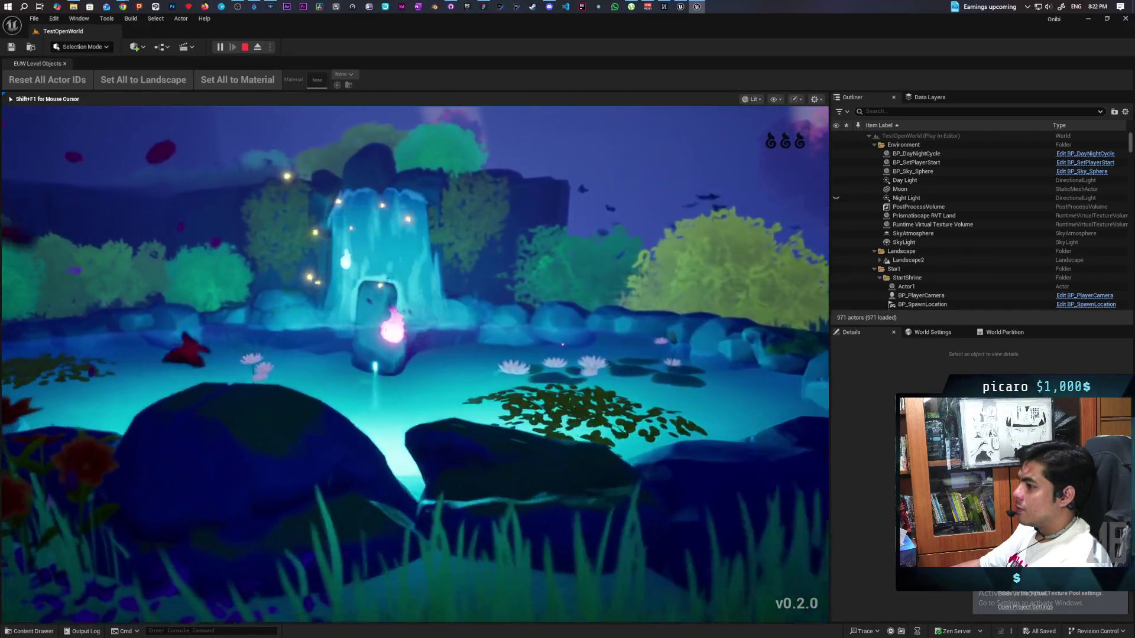
key(w)
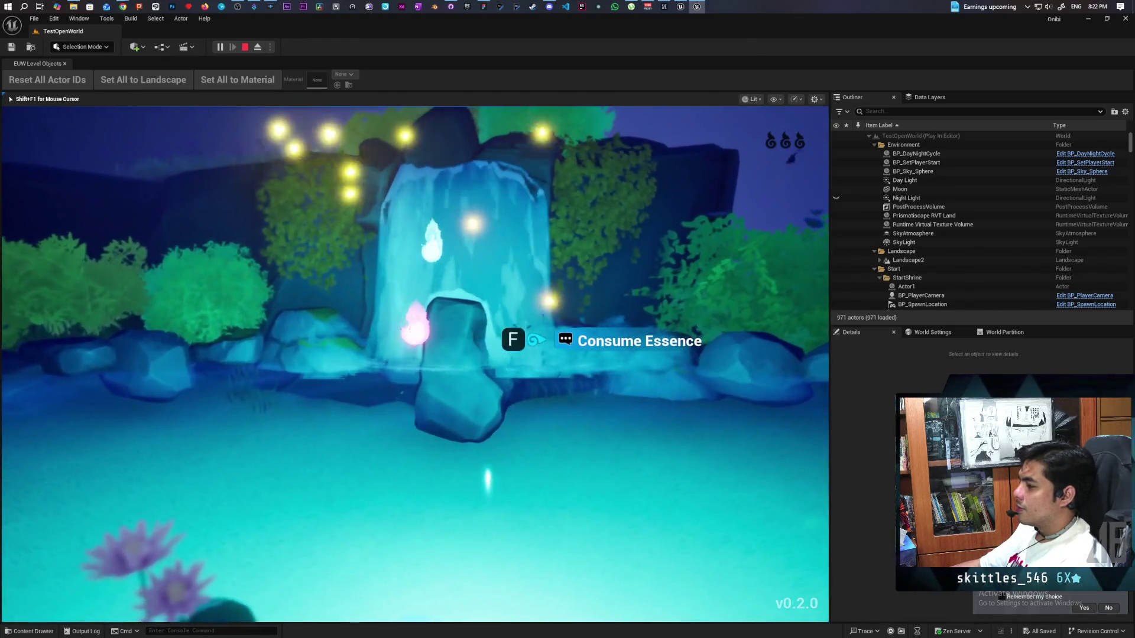
key(s)
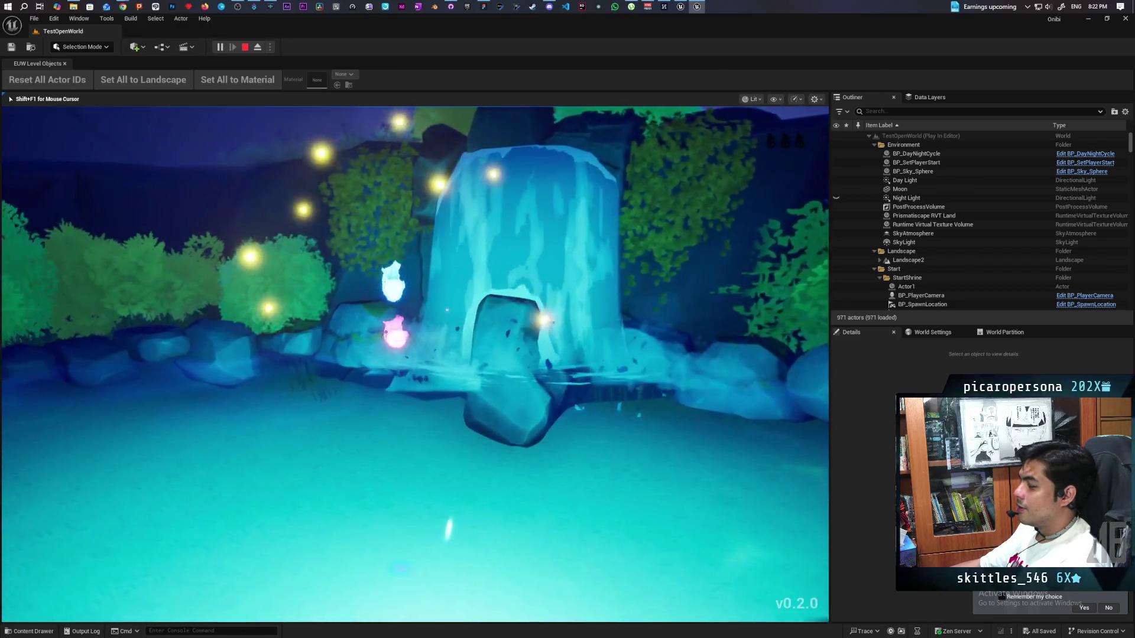
key(w)
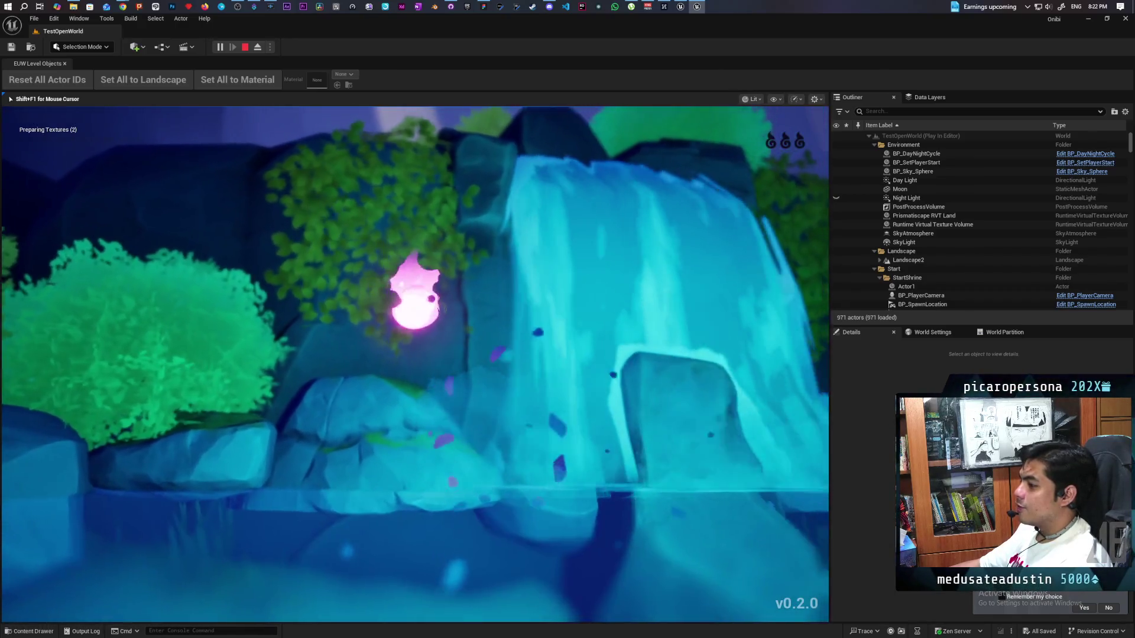
key(d)
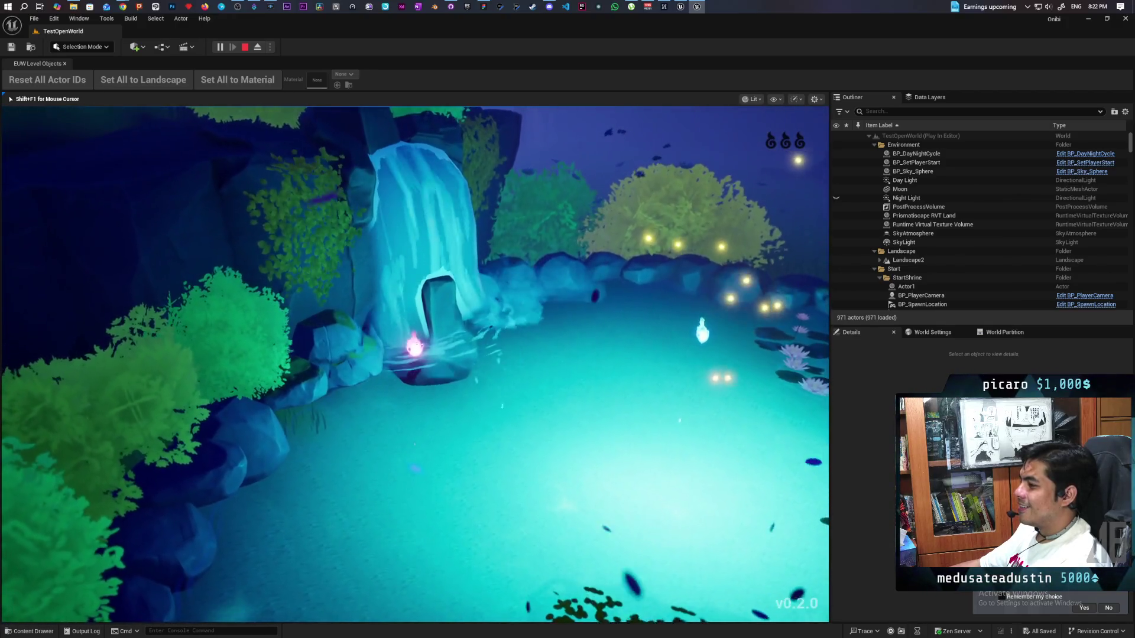
key(a)
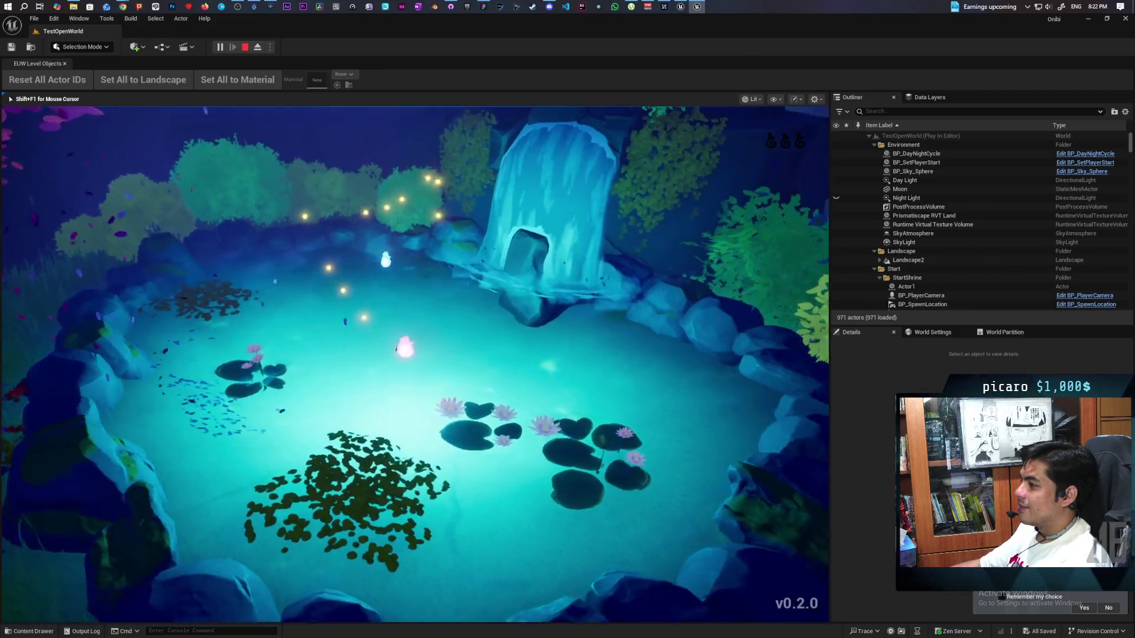
key(d)
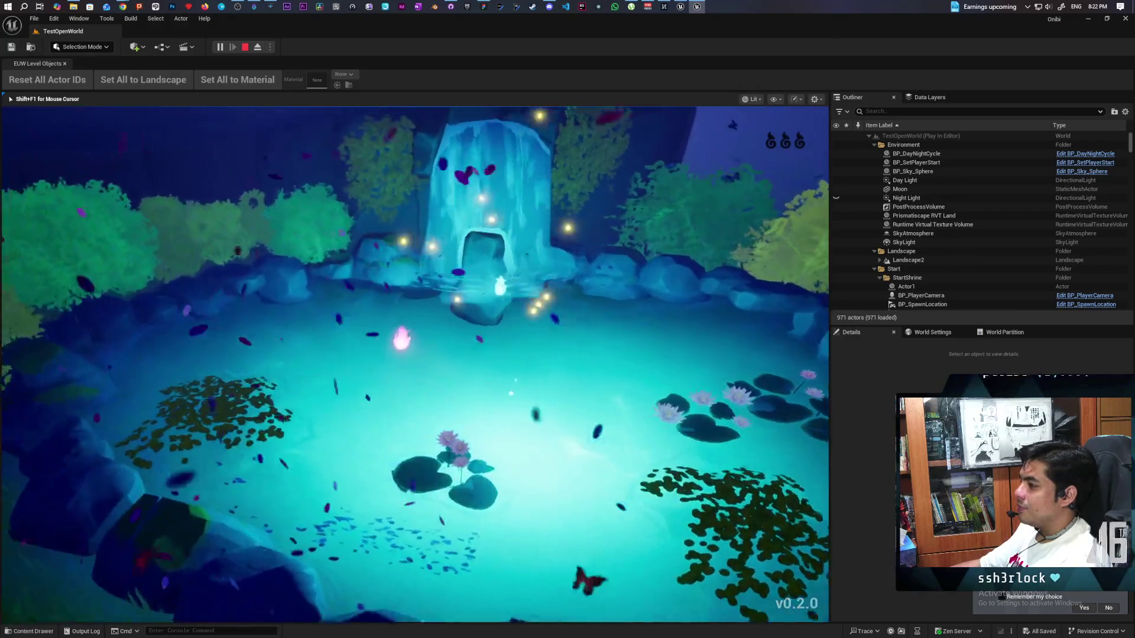
key(w)
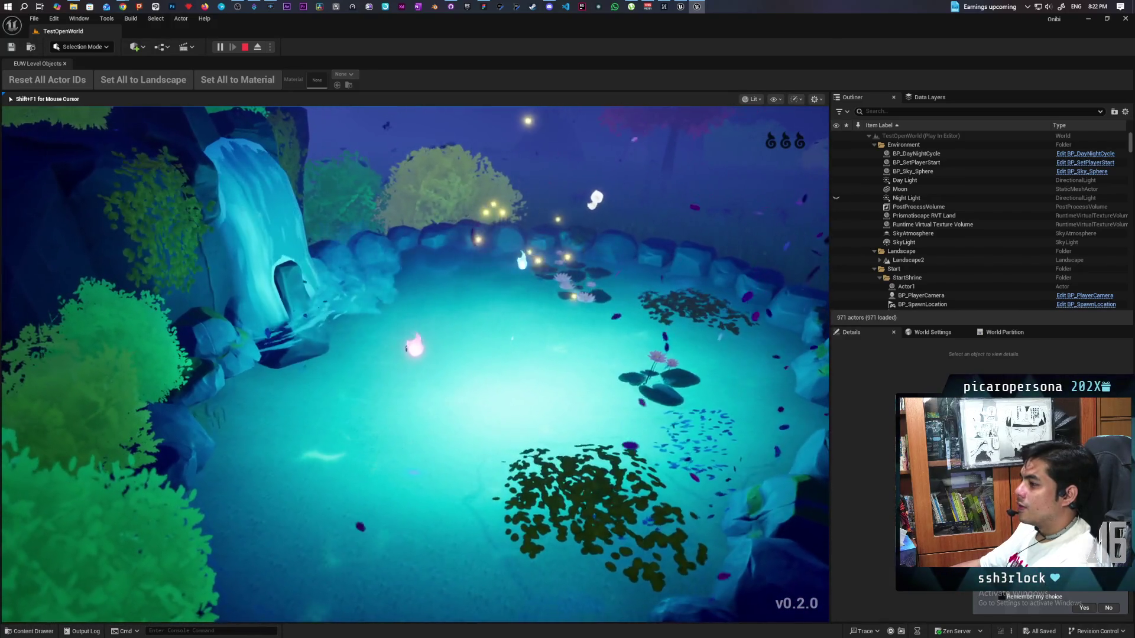
key(a)
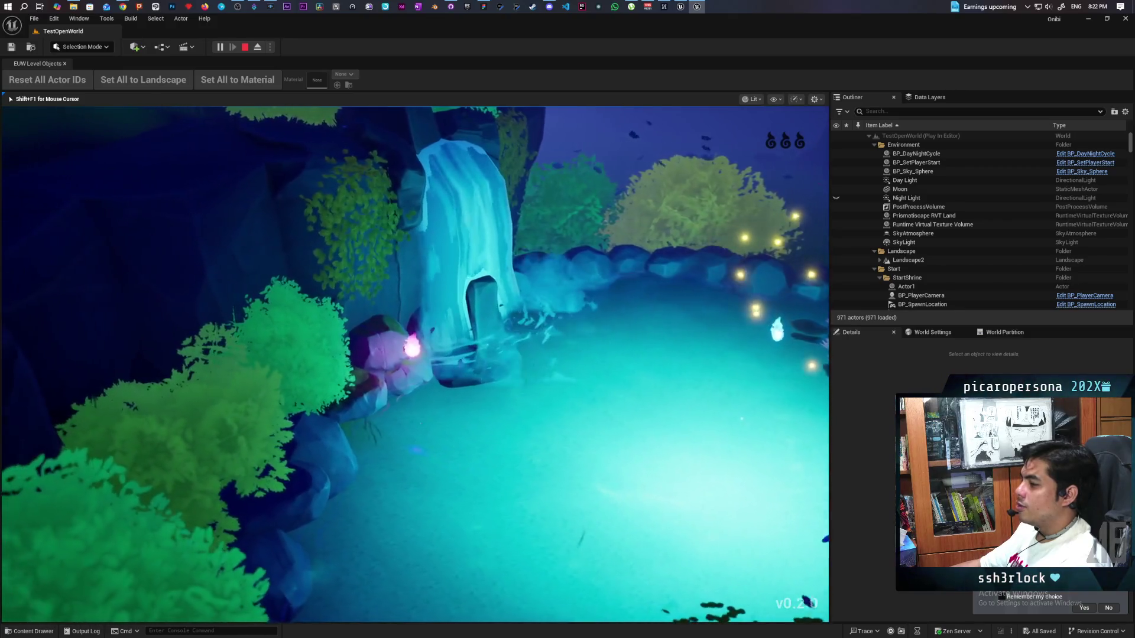
key(d)
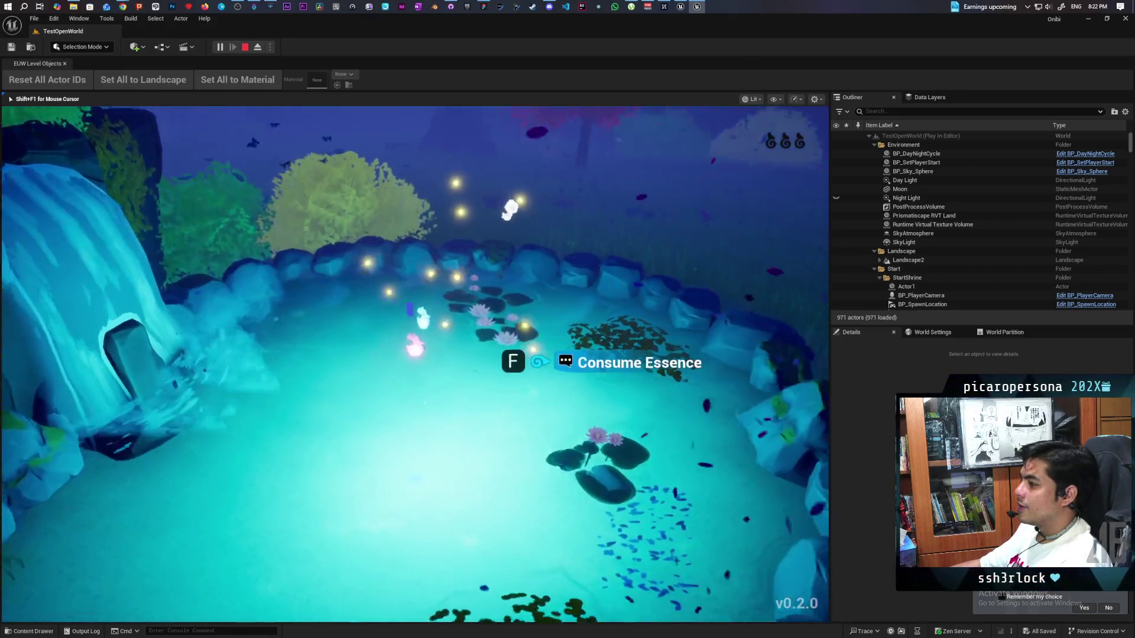
key(f)
Step: Approach the ghost Bob and eat another essence to test its reaction
key(a)
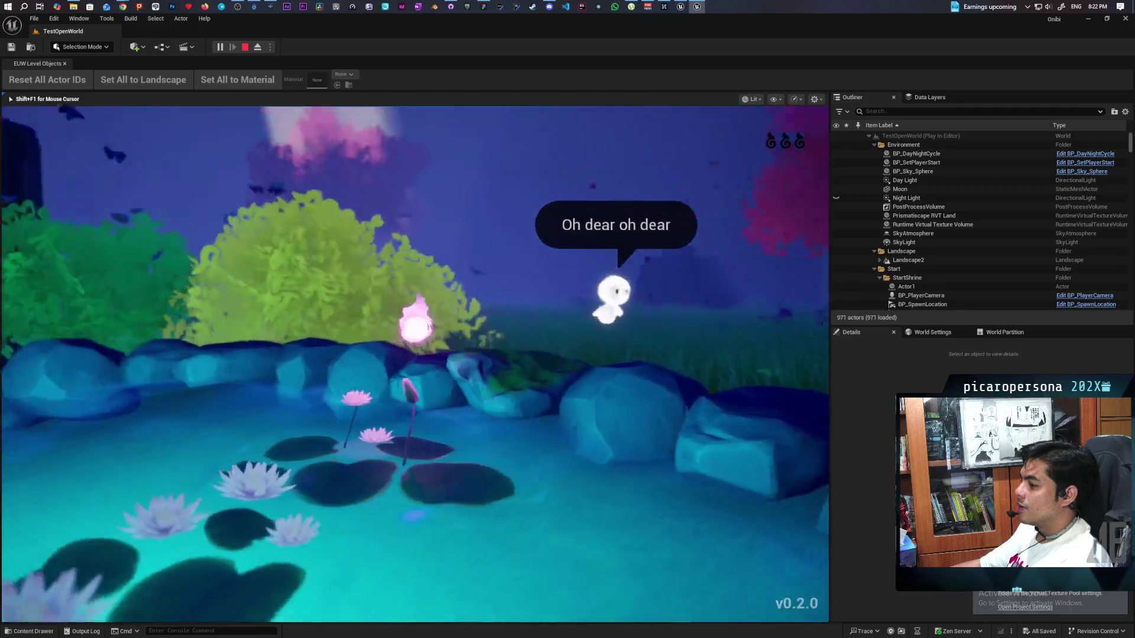
key(d)
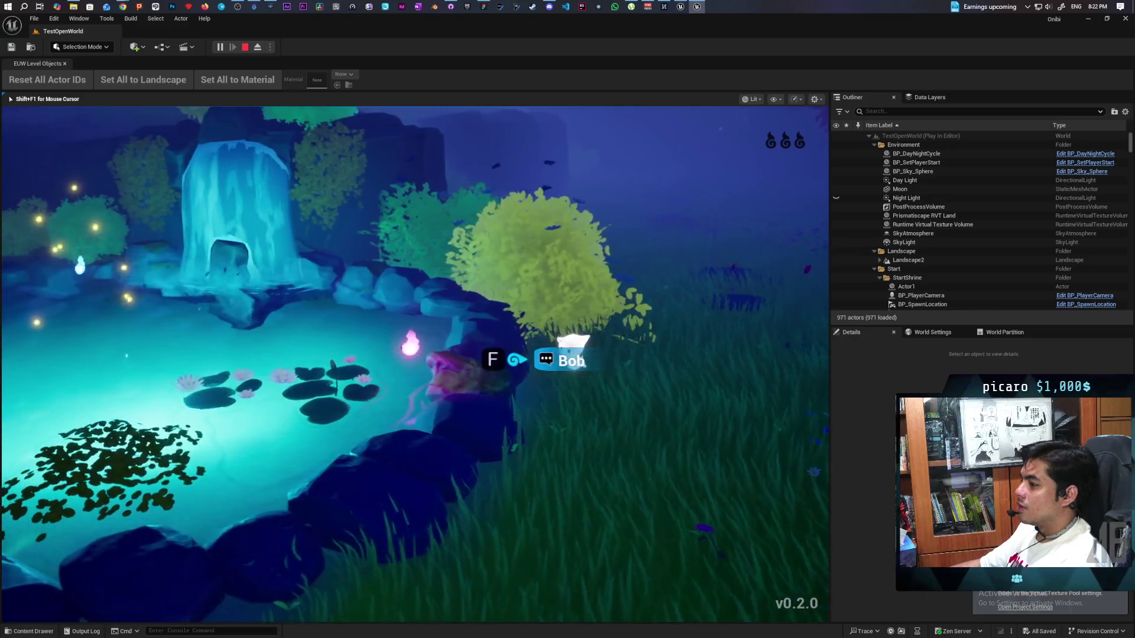
key(s)
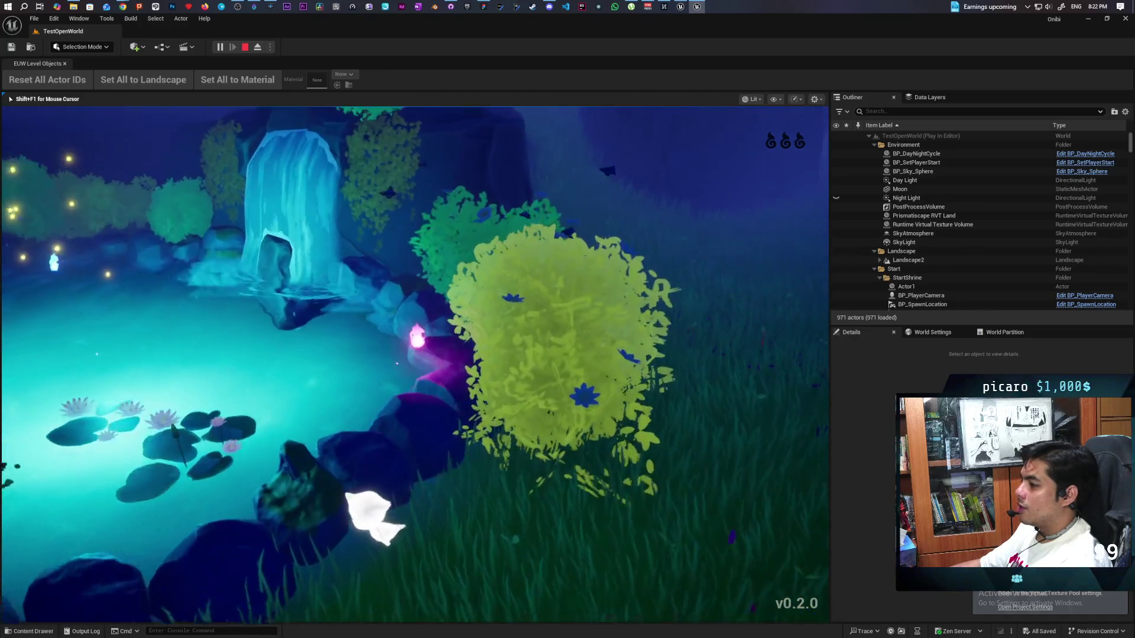
key(d)
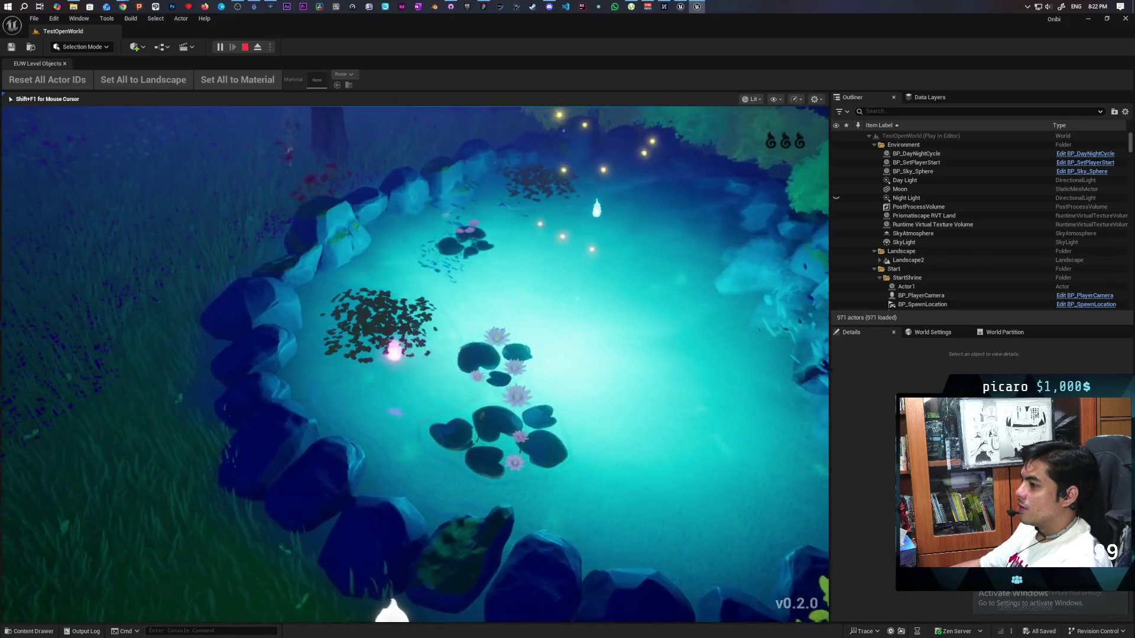
key(w)
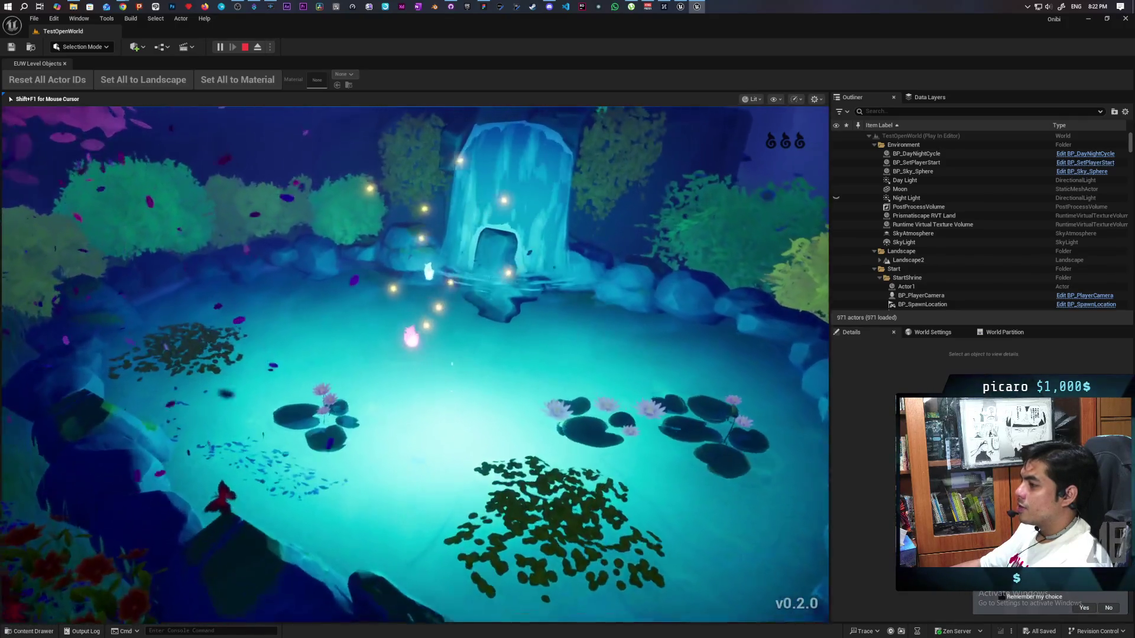
key(f)
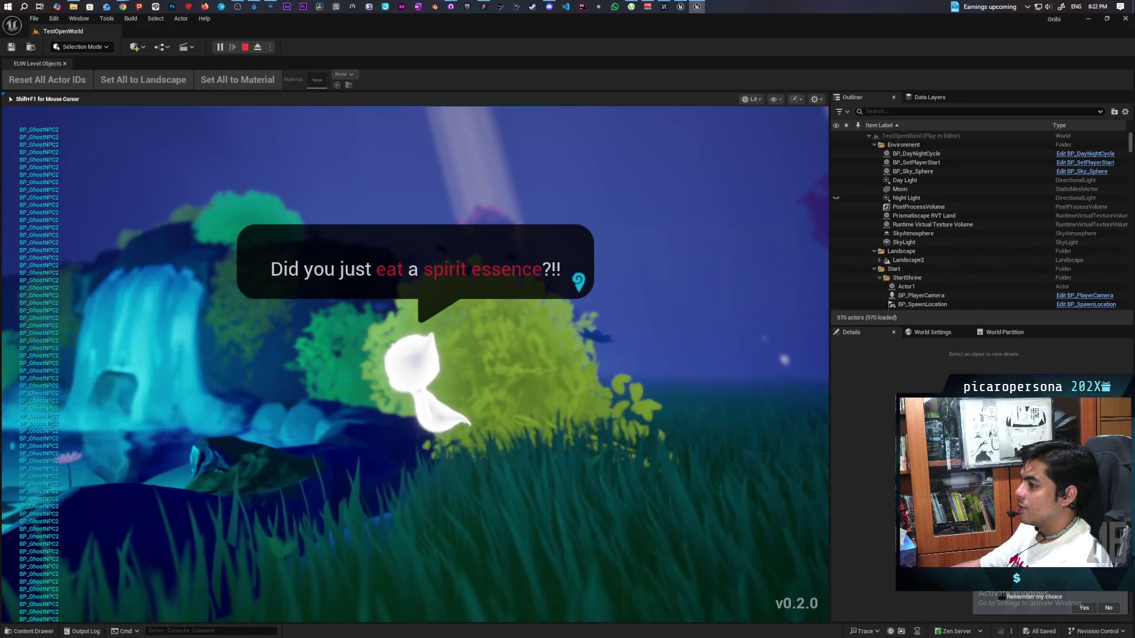
key(d)
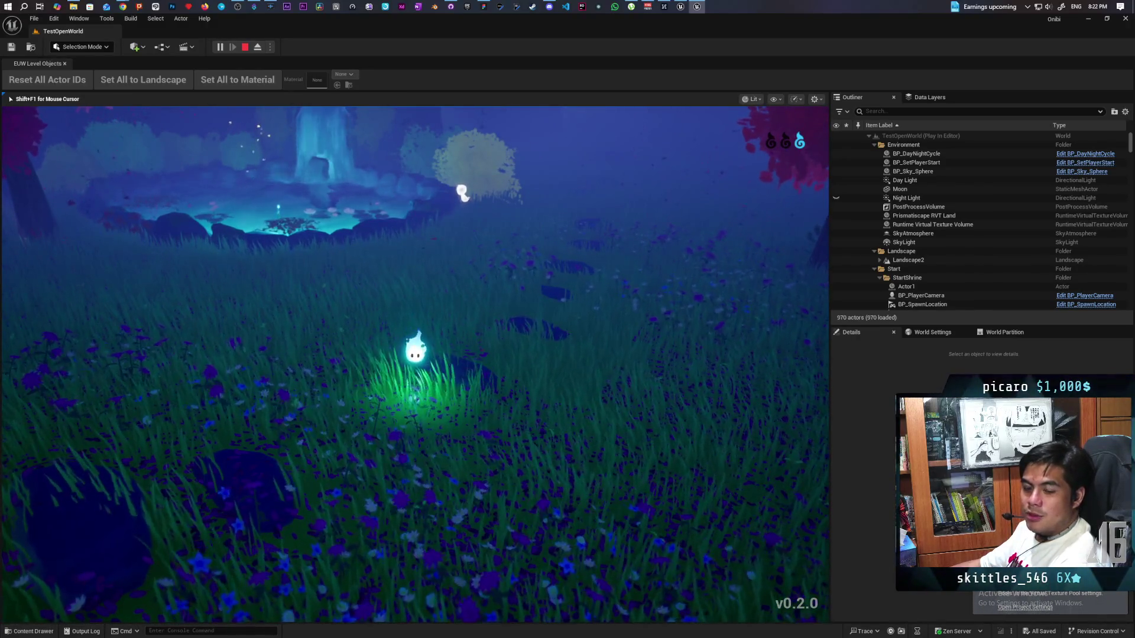
Step: Dash across the grassy hill and walk into the shrine cave toward the stone stairs
key(d)
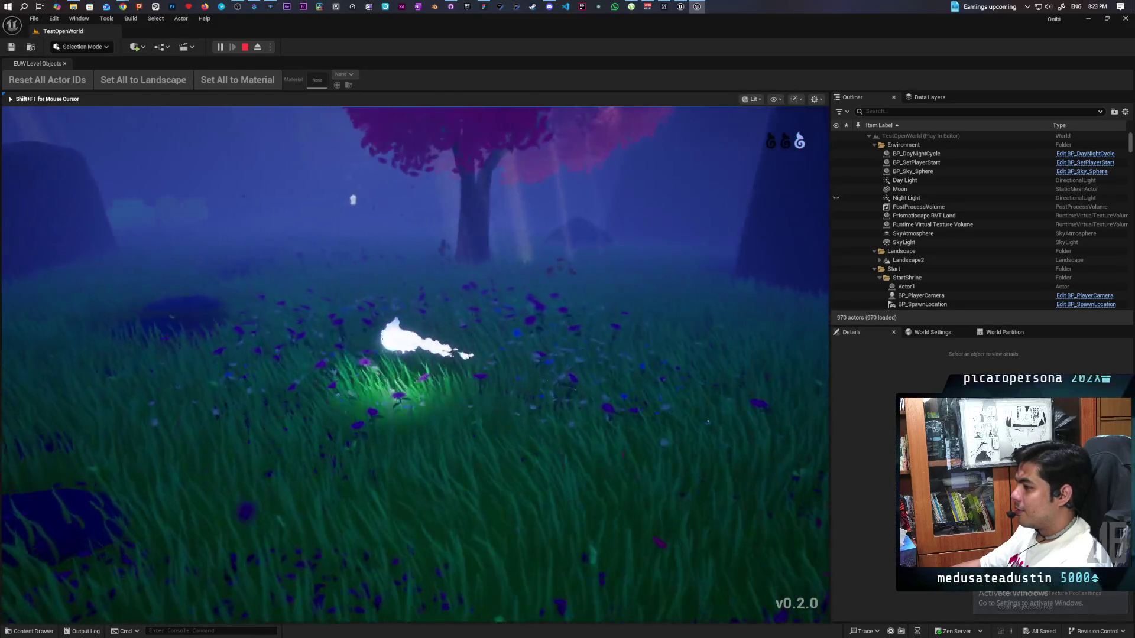
key(d)
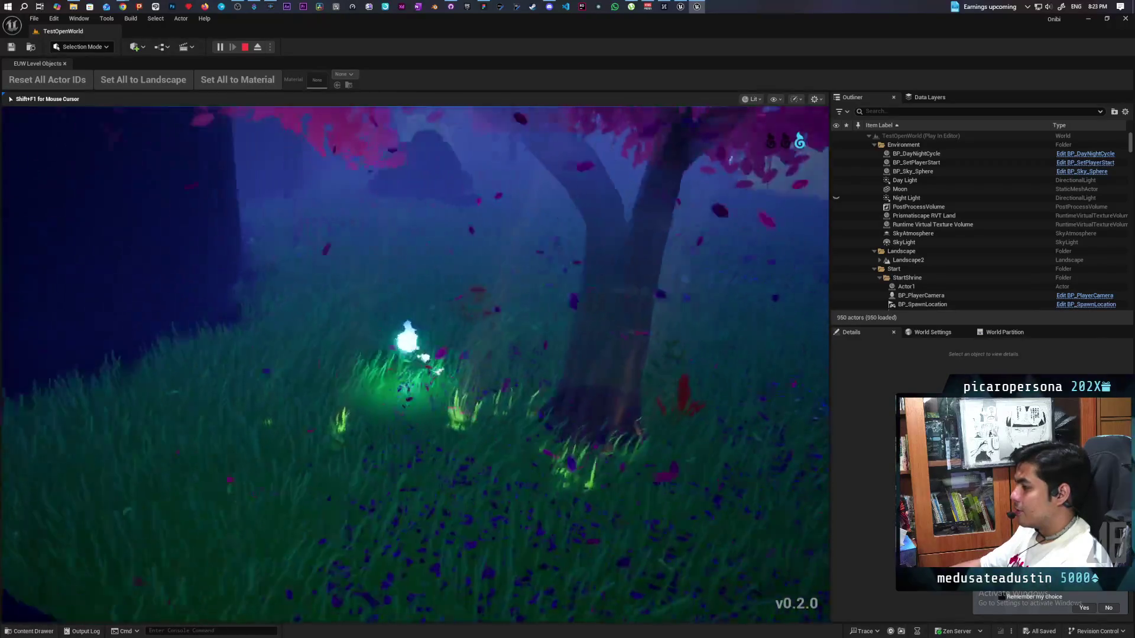
key(d)
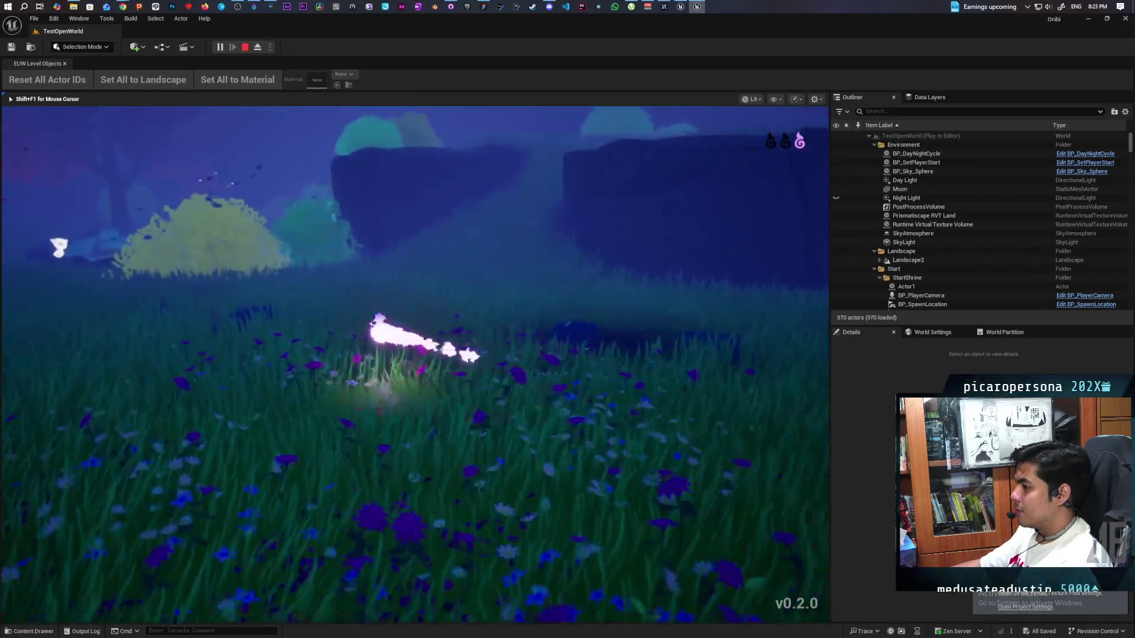
key(shift)
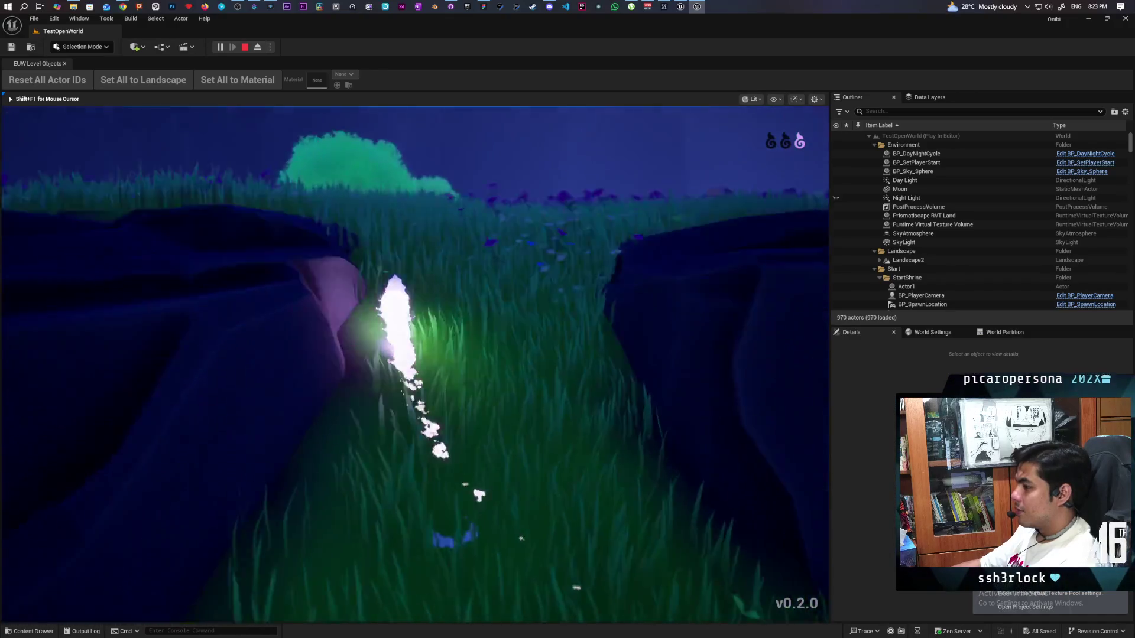
key(w)
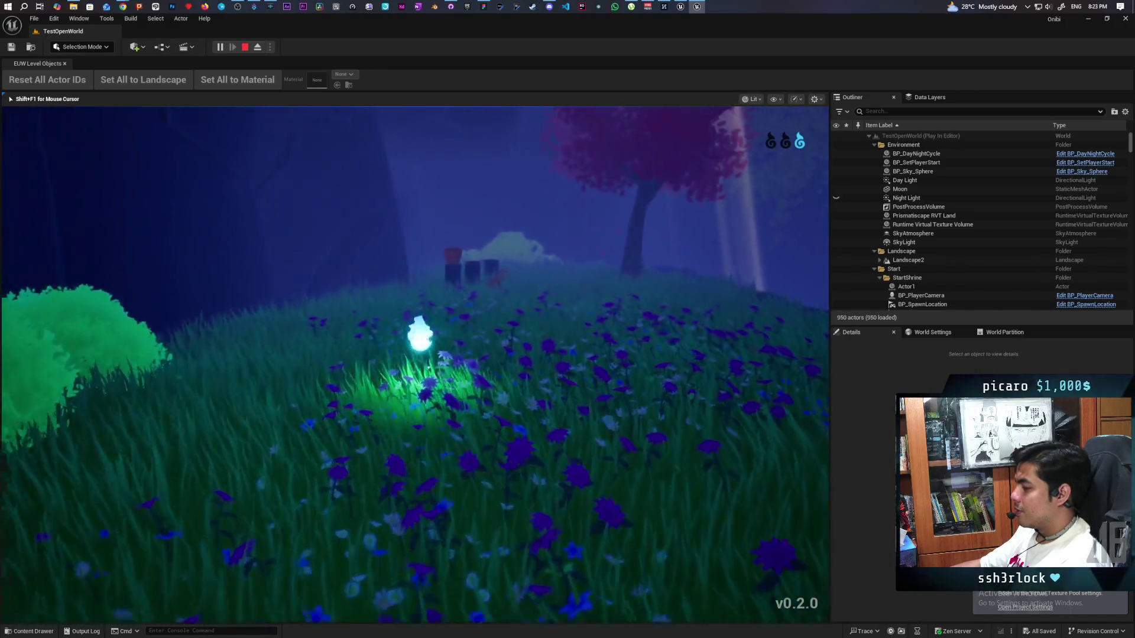
key(shift)
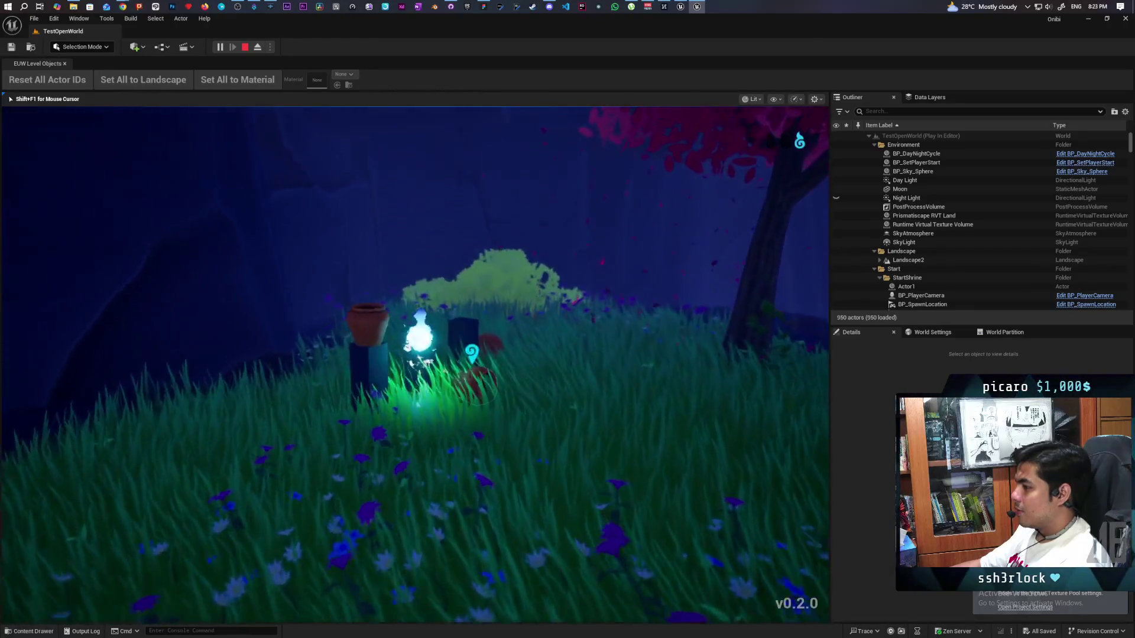
key(shift)
key(w)
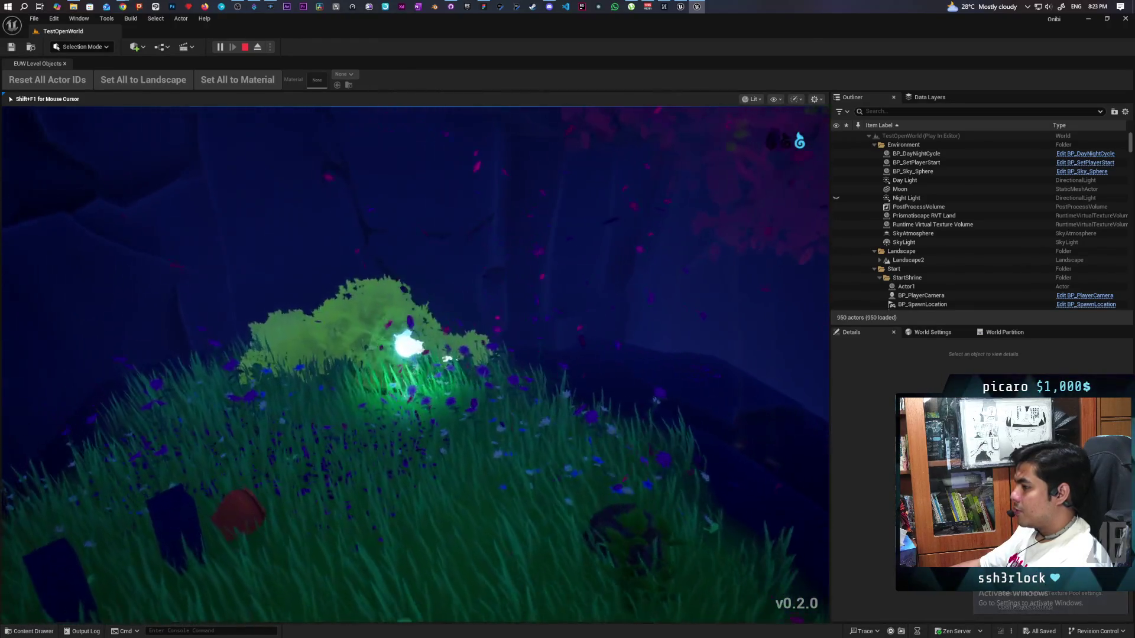
key(shift)
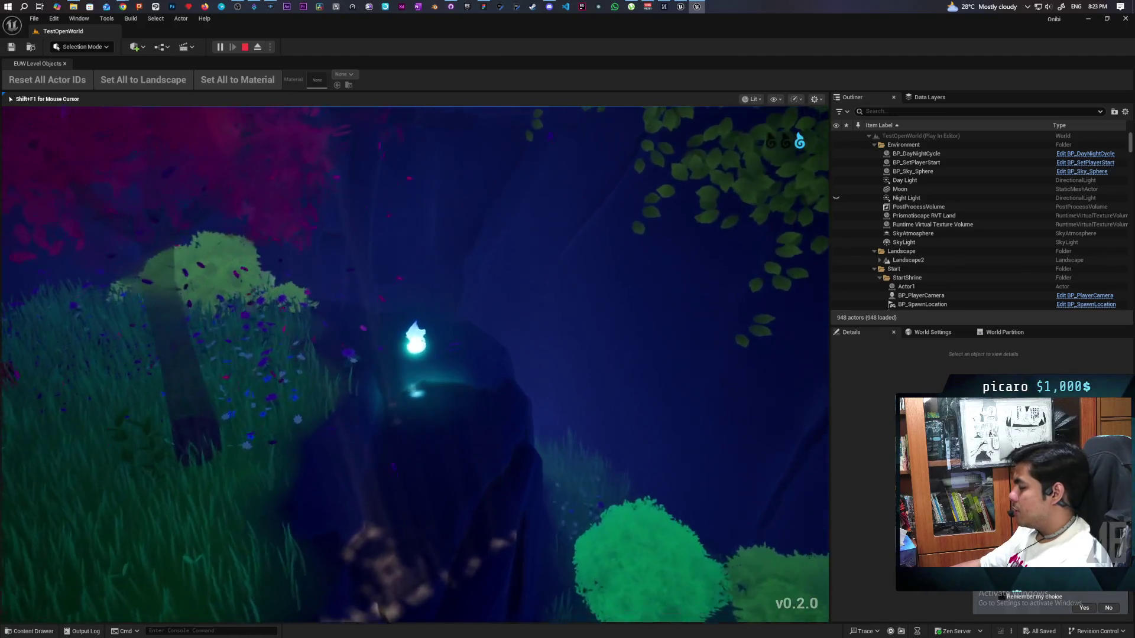
key(shift)
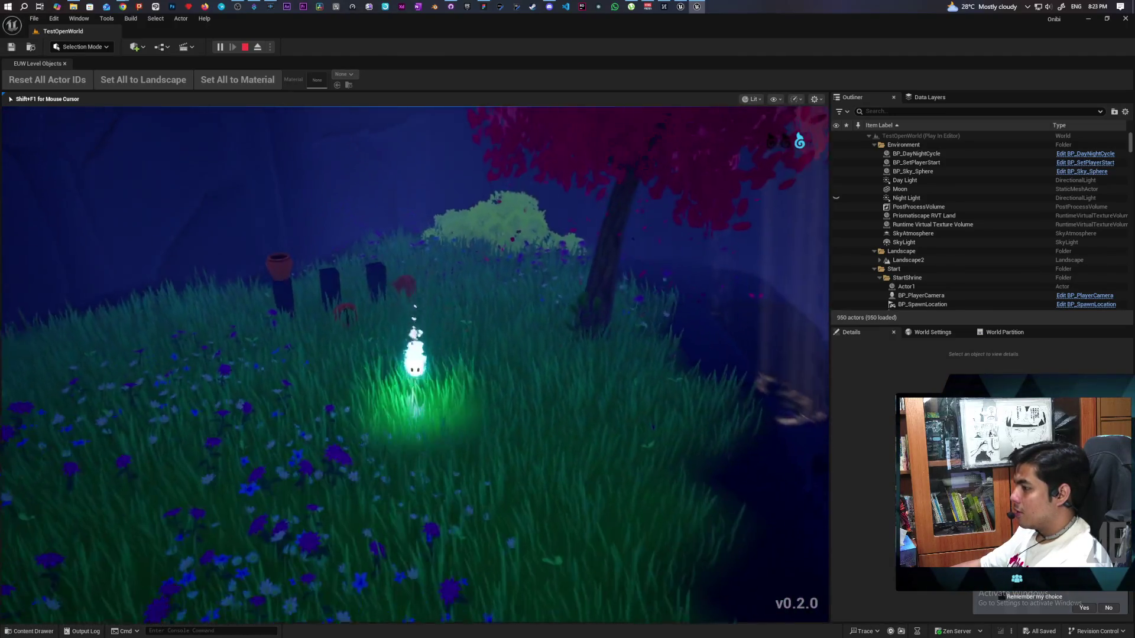
key(shift)
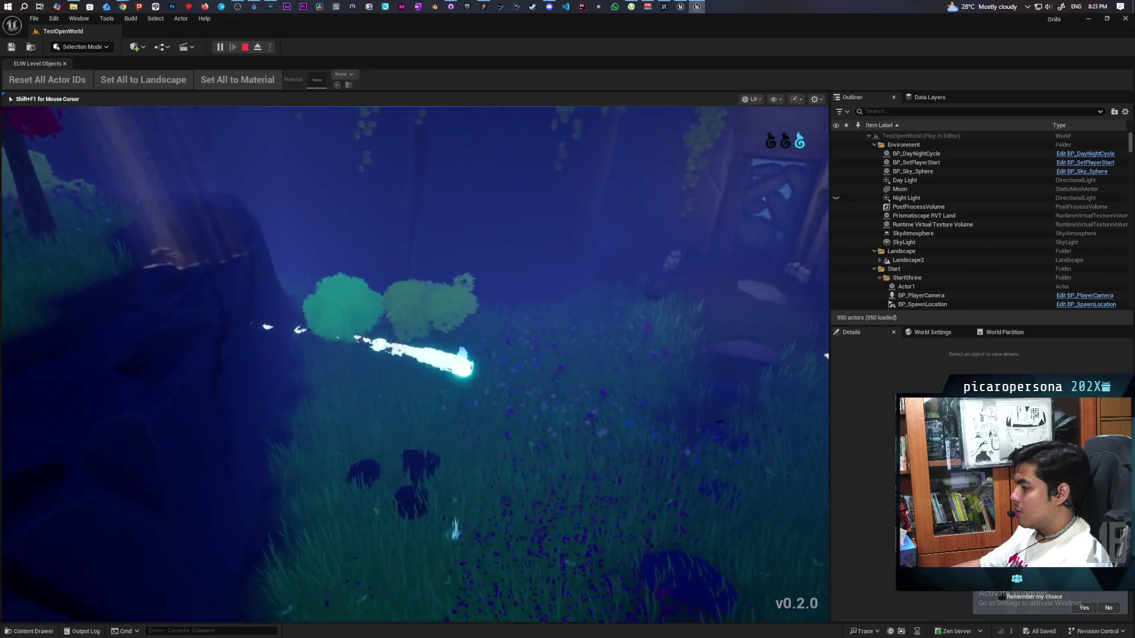
key(shift)
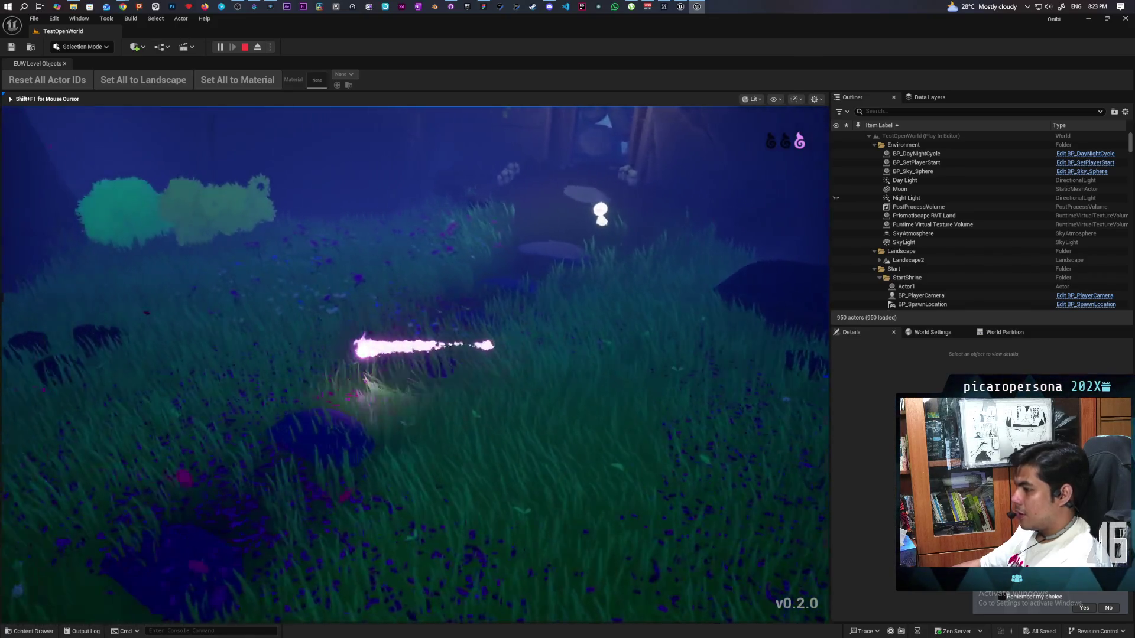
key(shift)
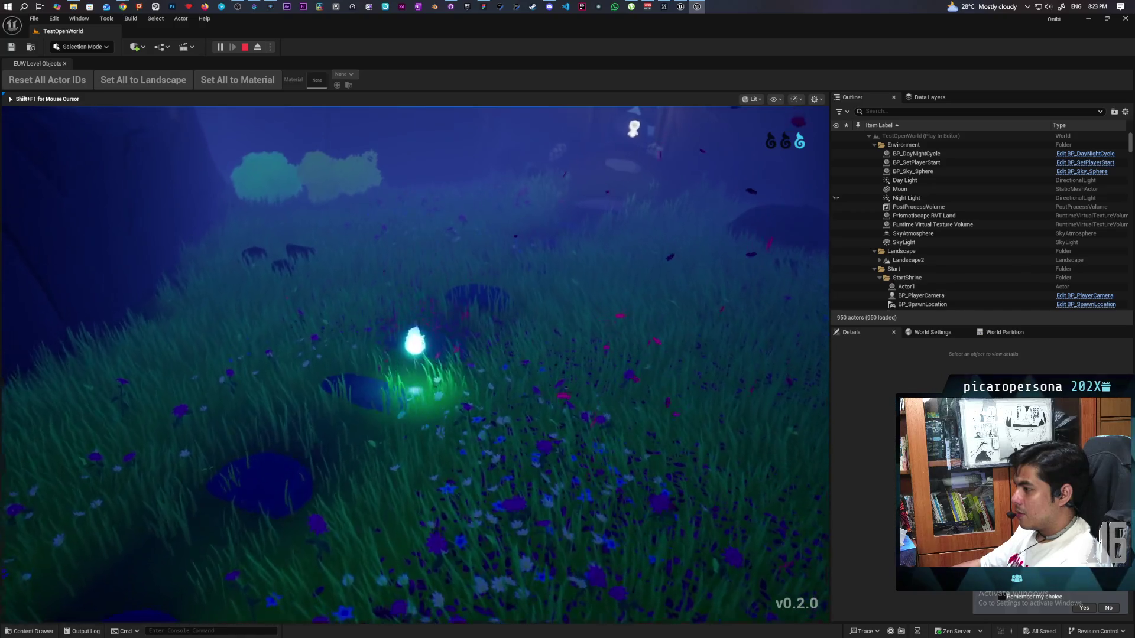
key(shift)
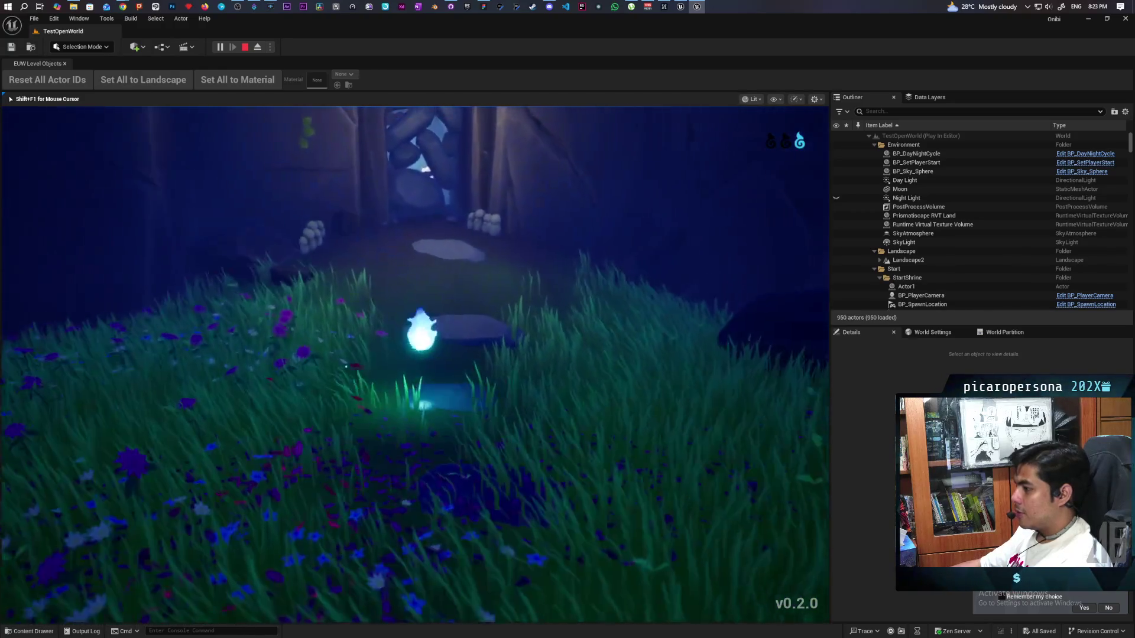
key(w)
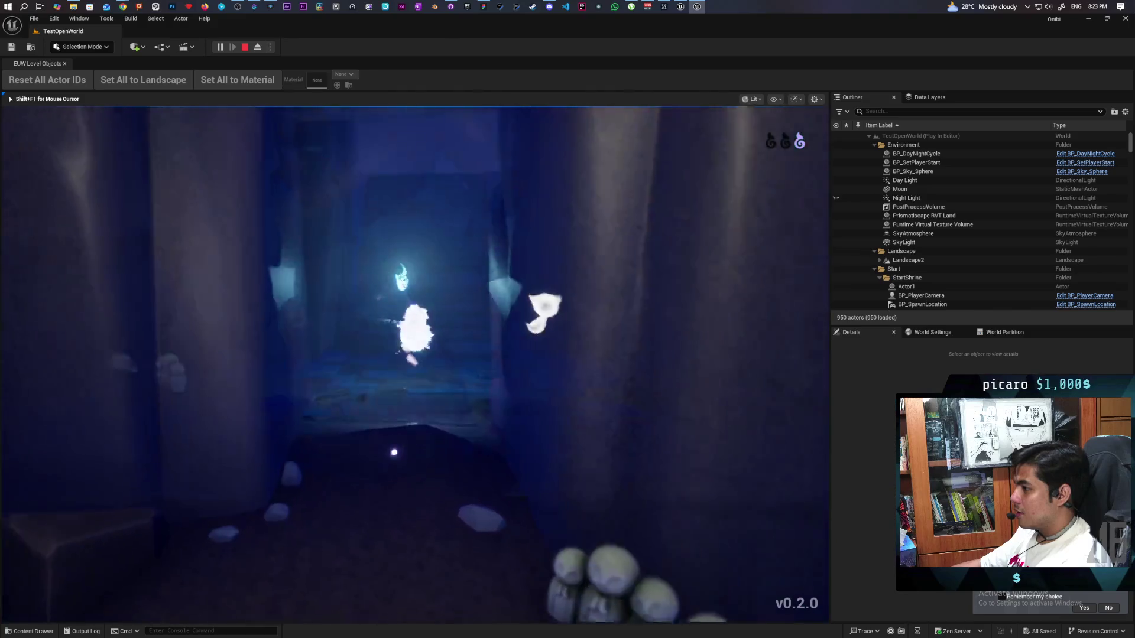
key(w)
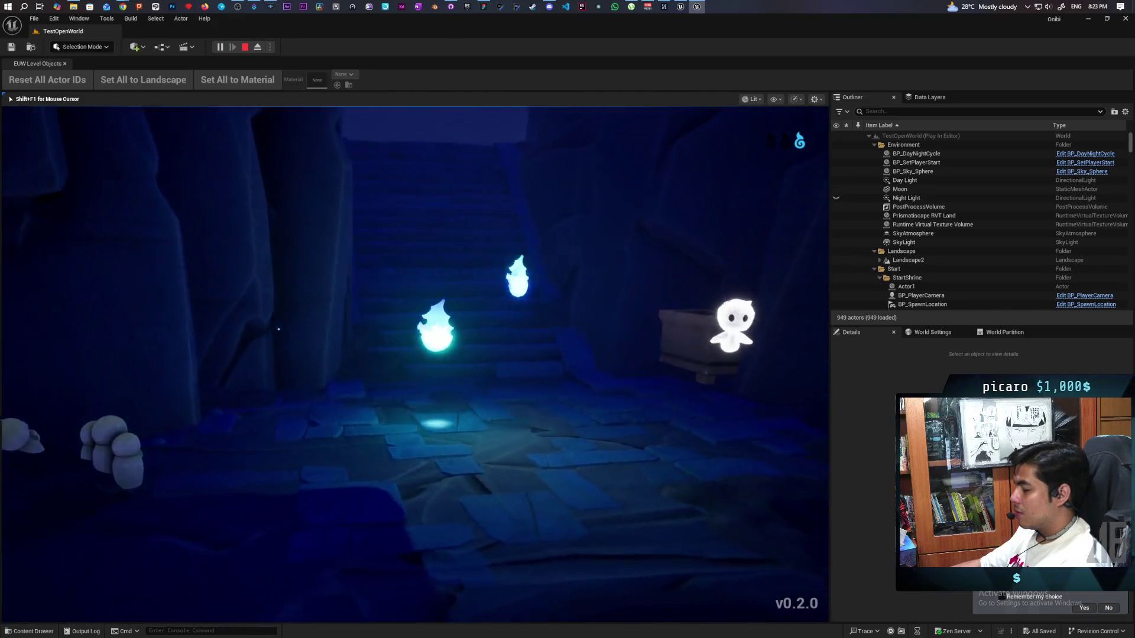
key(w)
key(w)
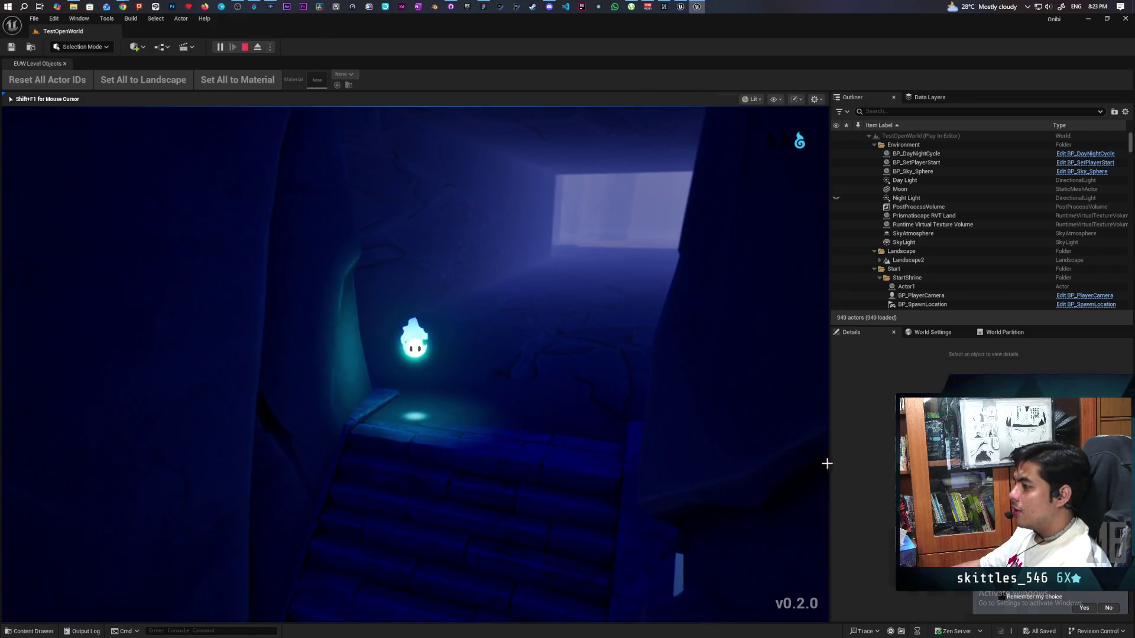
Step: Stop Play-in-Editor, fly the camera over the pond, and select the BP_LakeDeform lake actor
key(Escape)
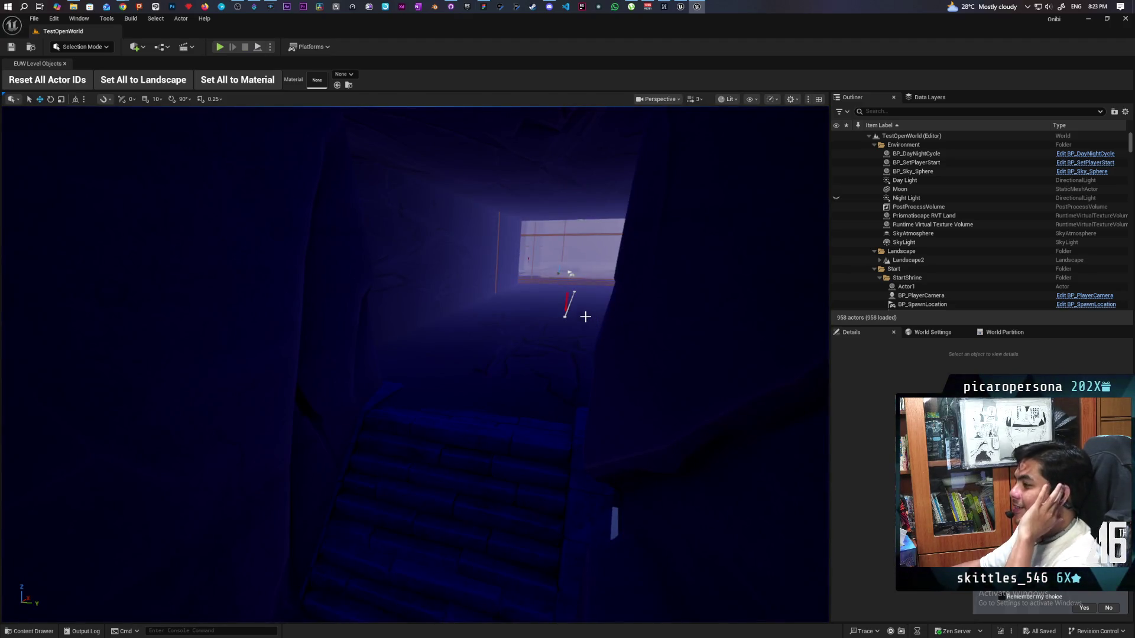
key(s)
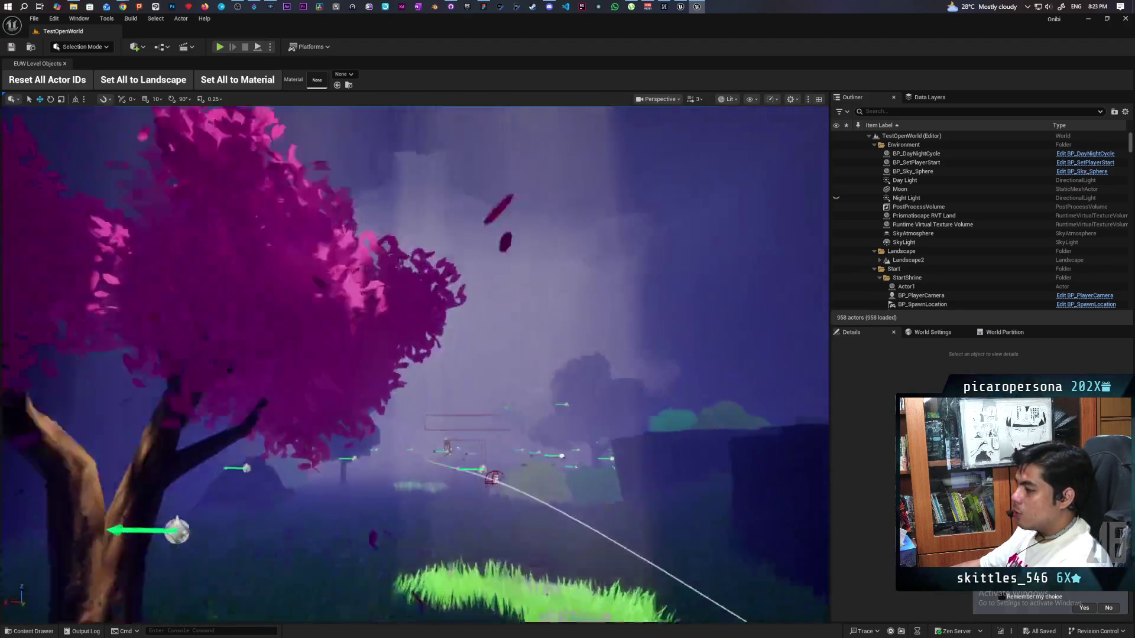
key(w)
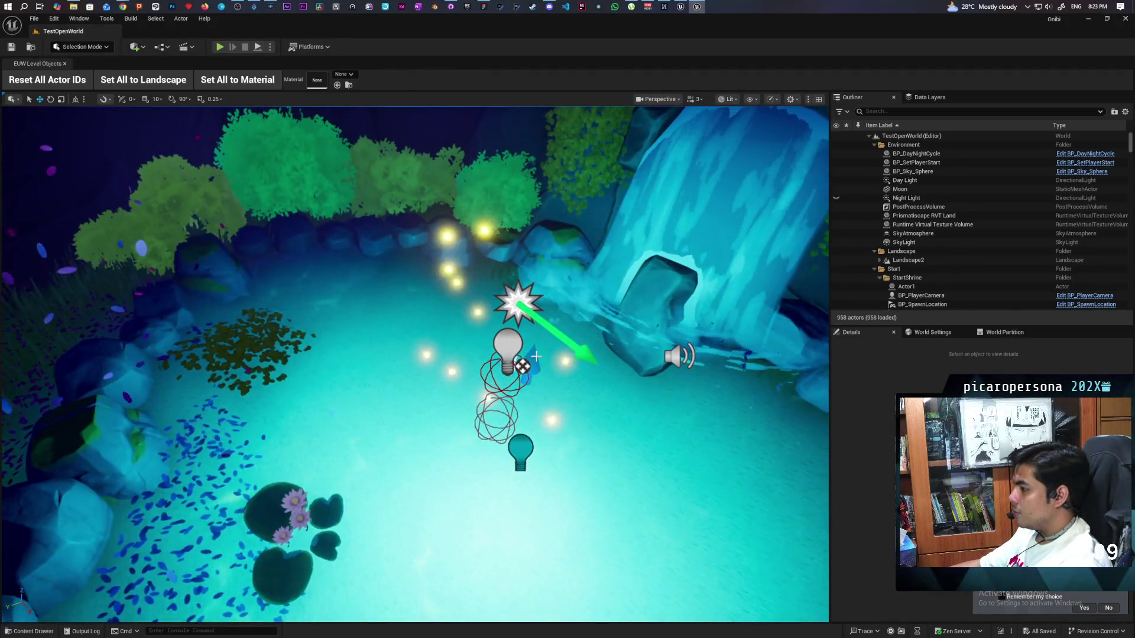
click(538, 361)
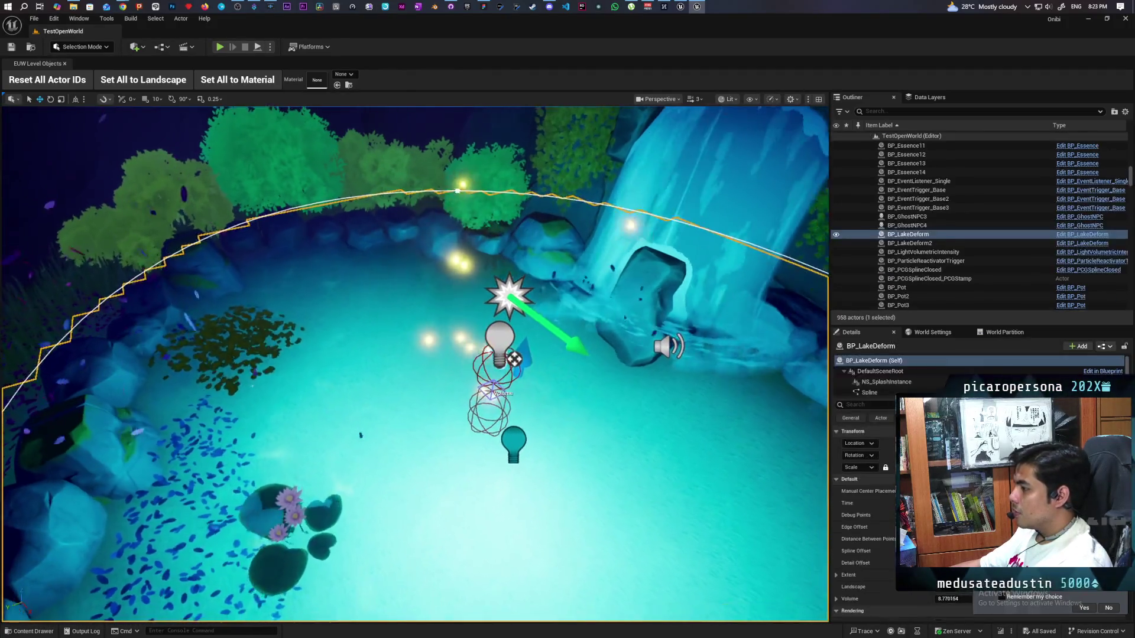
Step: Frame the BP_LakeDeform lake and orbit around it to inspect it from several angles
key(f)
key(w)
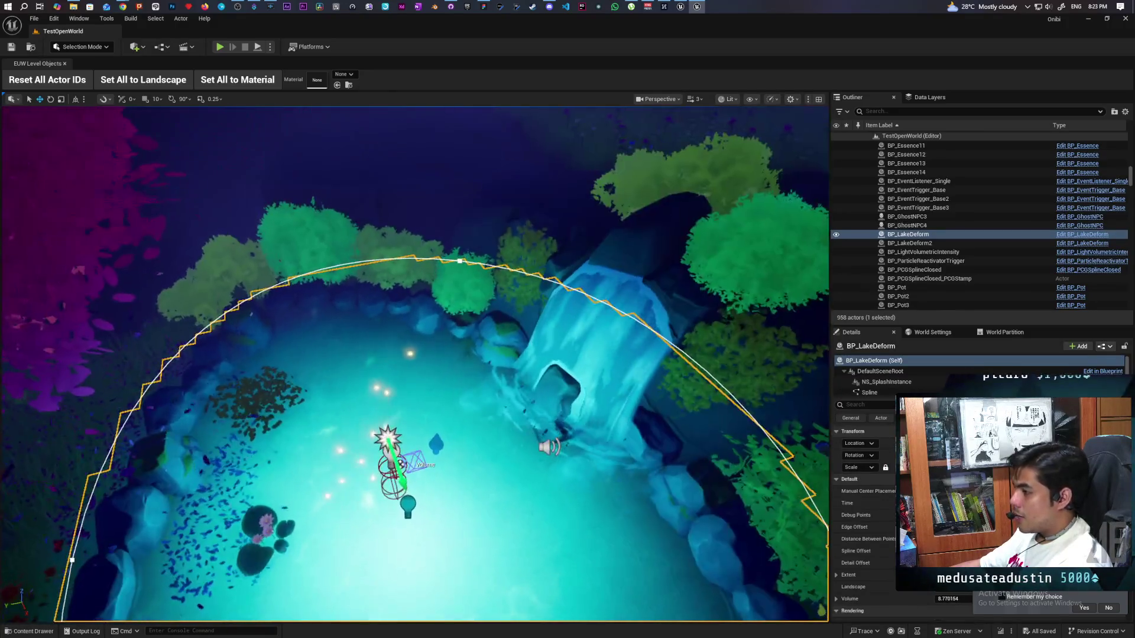
key(s)
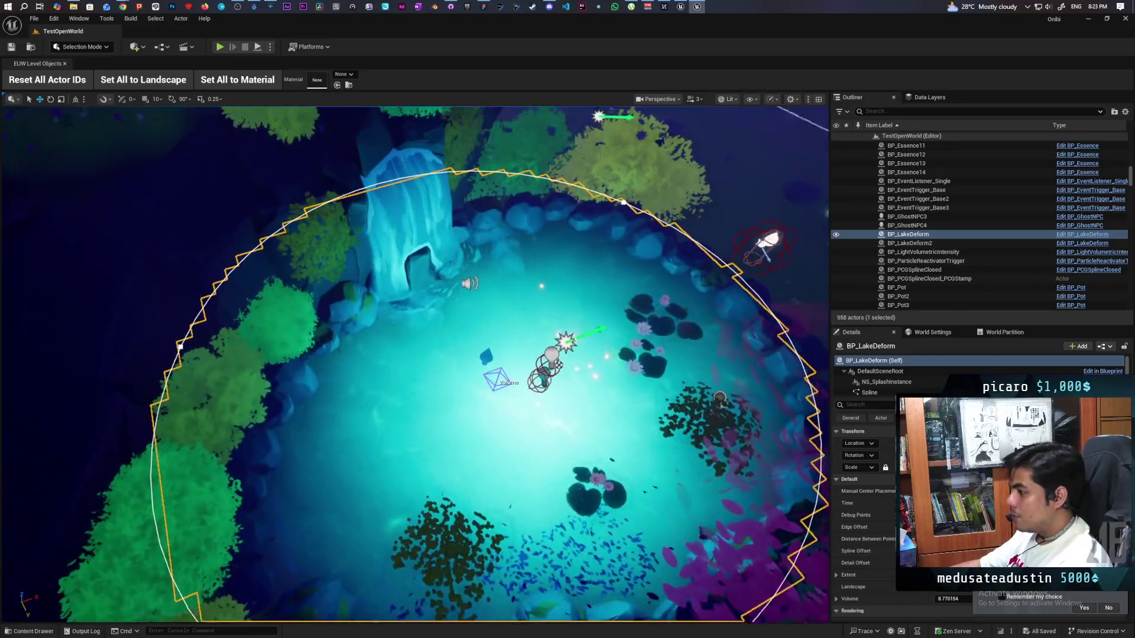
drag(413, 355, 260, 354)
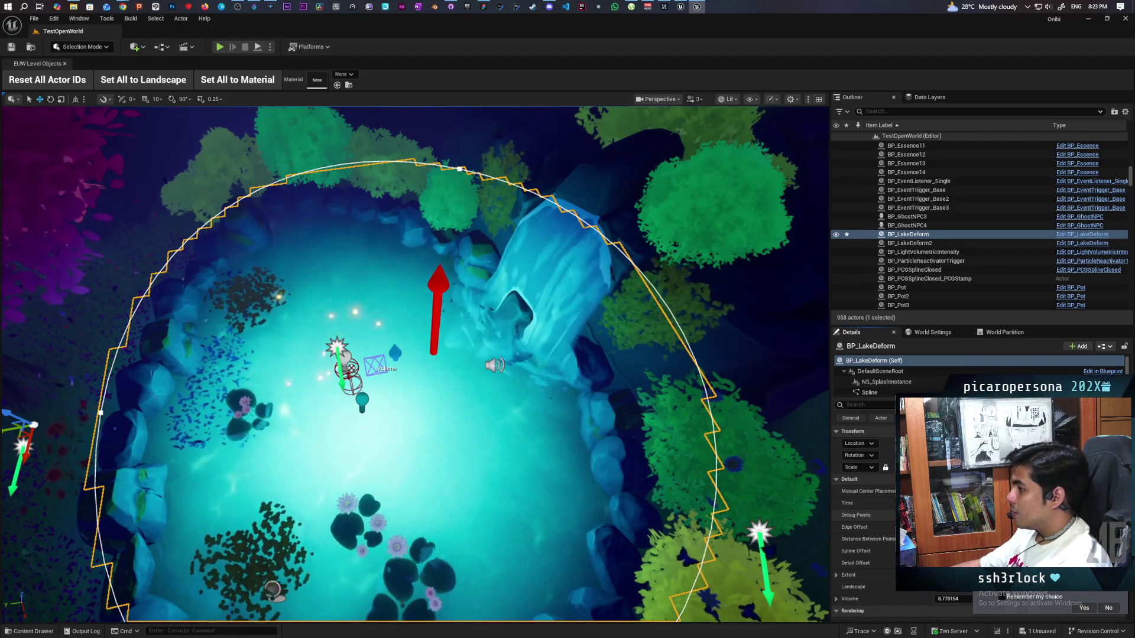
key(s)
drag(414, 355, 319, 355)
key(f)
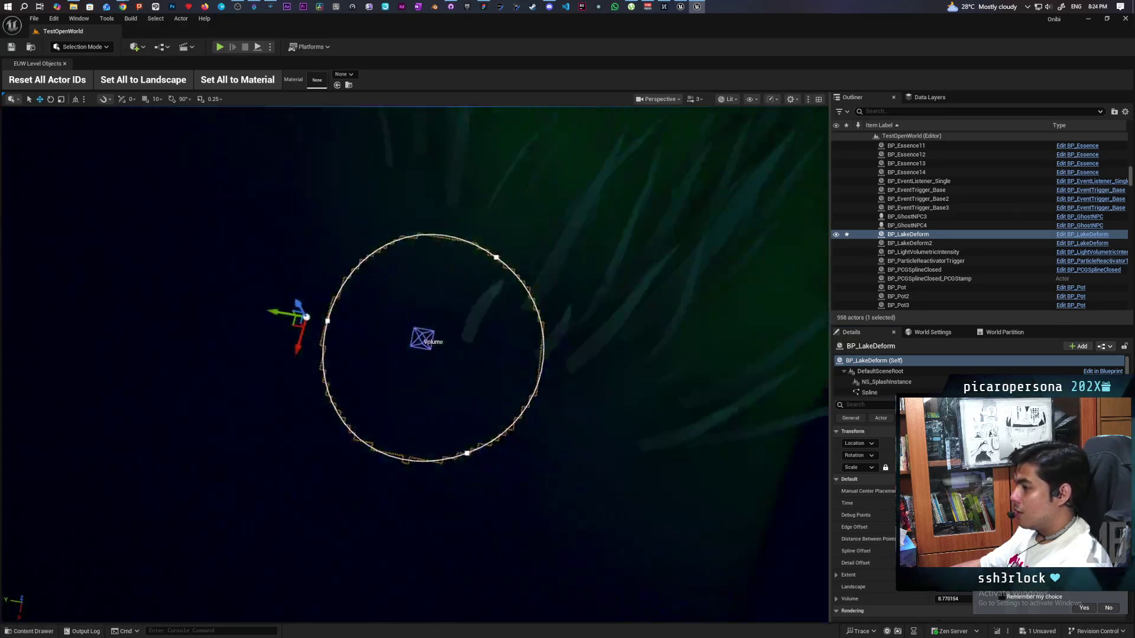
scroll(414, 363, up, 2)
scroll(415, 364, up, 3)
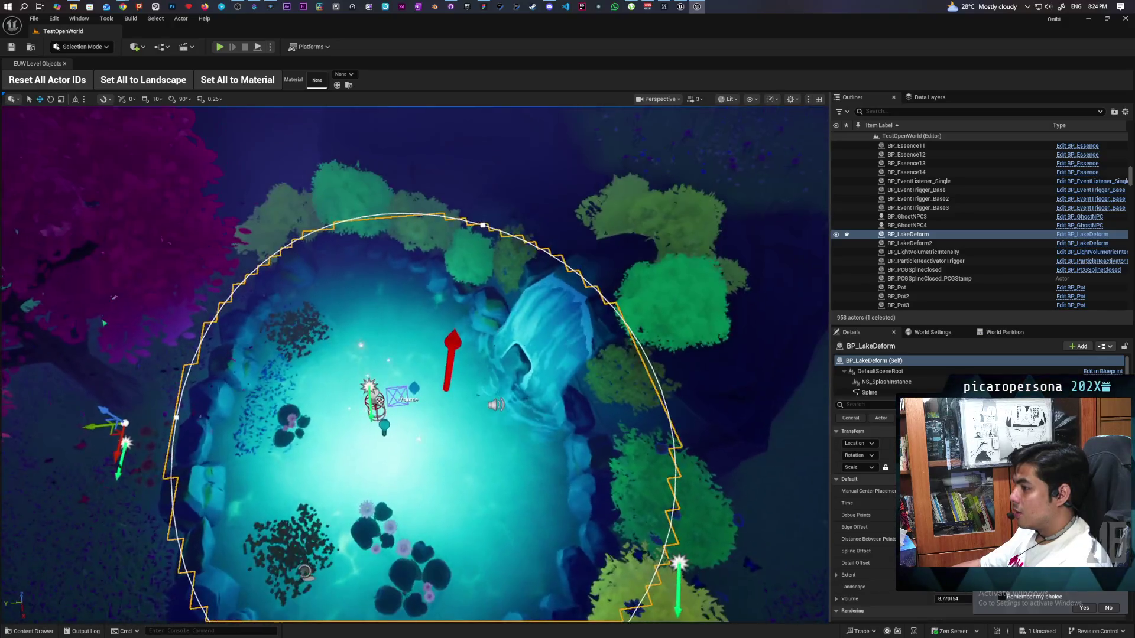
scroll(415, 363, up, 3)
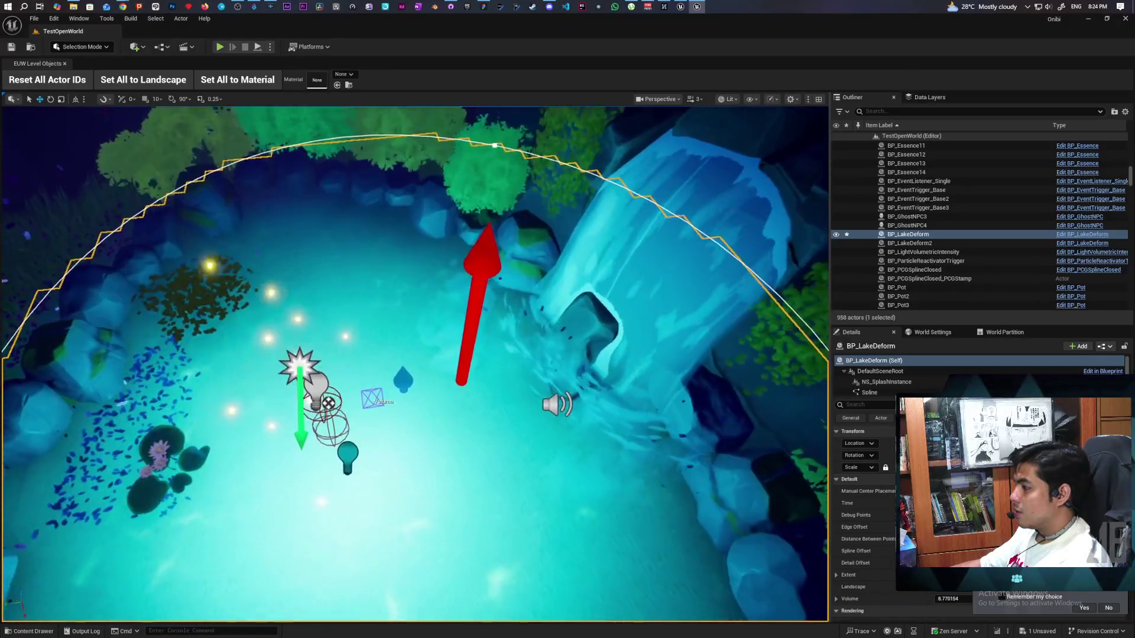
scroll(415, 364, down, 3)
scroll(415, 363, up, 2)
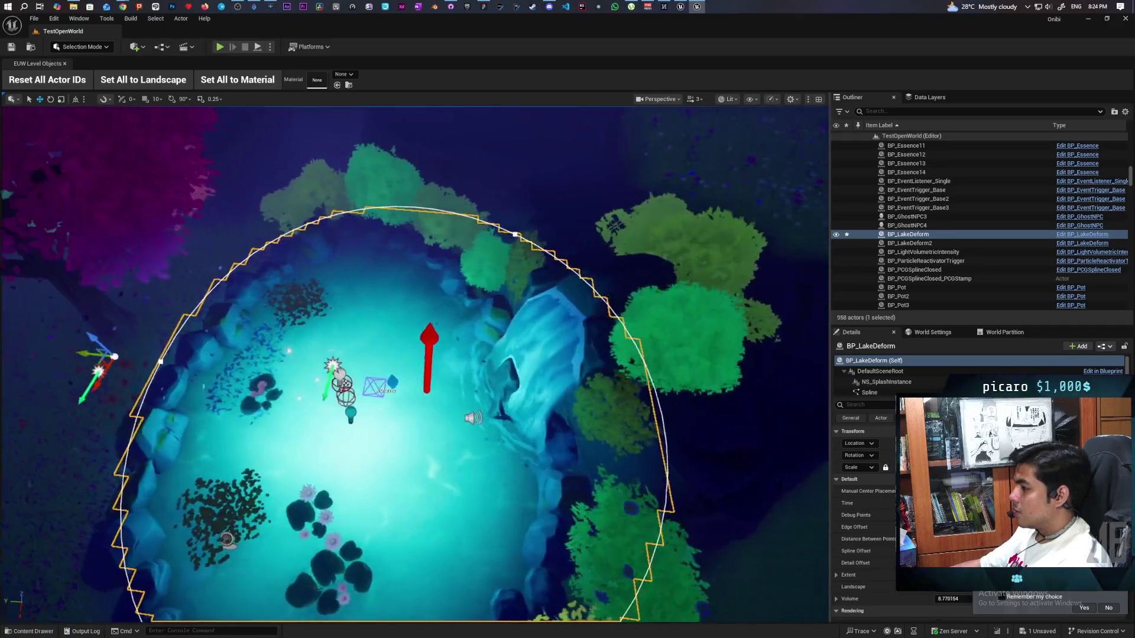
scroll(415, 363, down, 3)
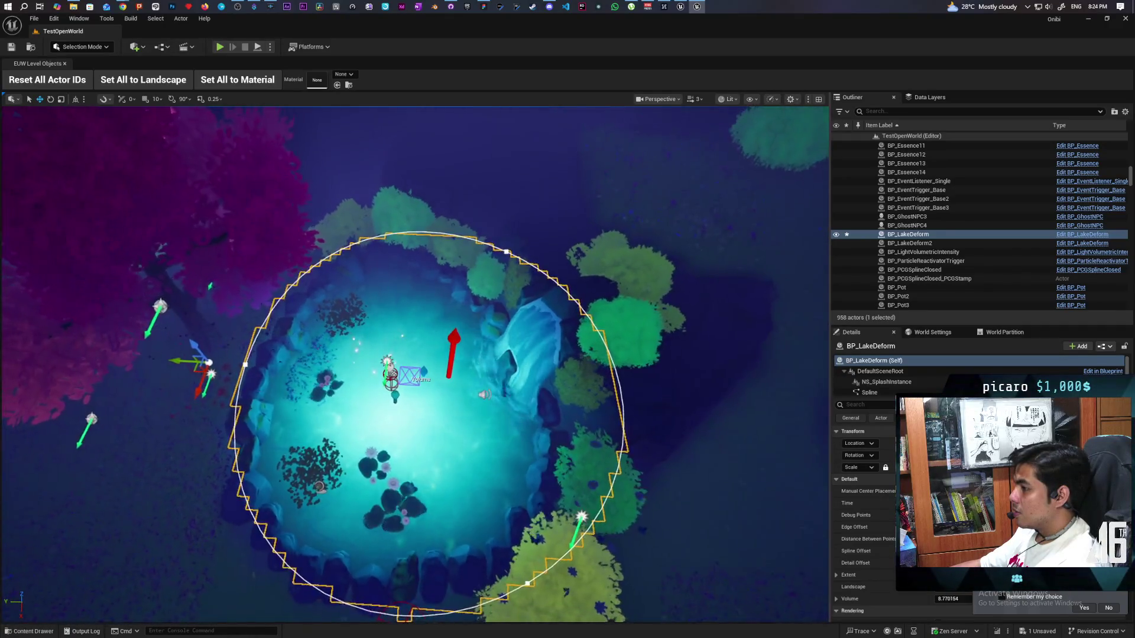
scroll(415, 363, up, 3)
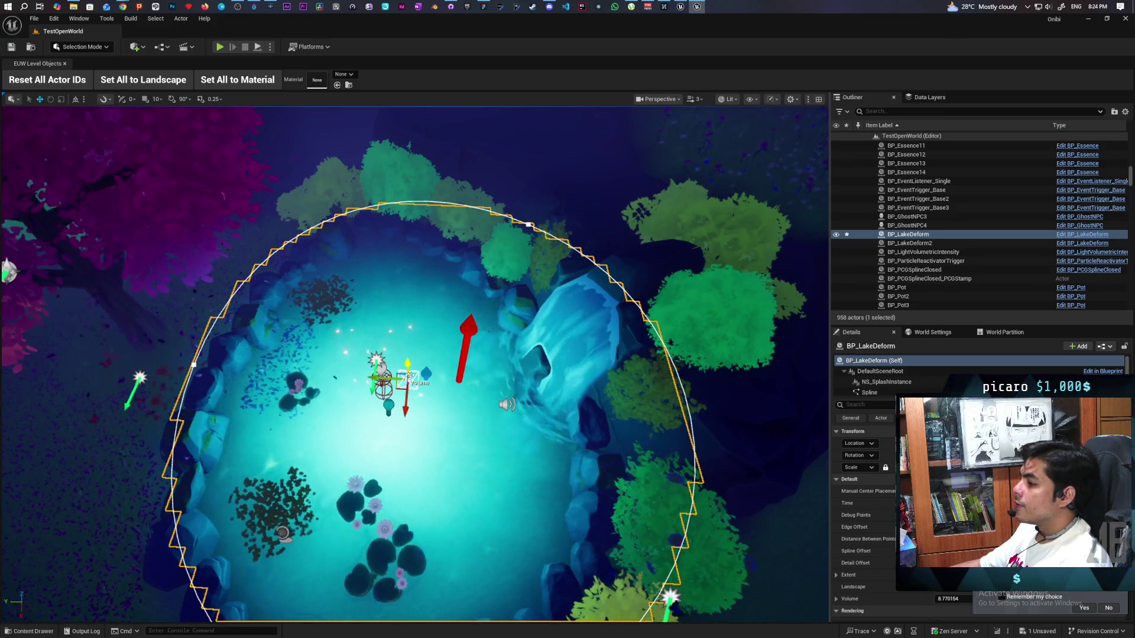
mouse_move(415, 364)
mouse_down()
mouse_move(449, 331)
mouse_move(425, 343)
mouse_move(437, 396)
mouse_move(466, 343)
mouse_move(444, 373)
mouse_move(437, 337)
mouse_move(442, 367)
mouse_move(431, 349)
mouse_move(426, 363)
mouse_move(446, 361)
mouse_move(435, 362)
mouse_move(446, 349)
mouse_move(442, 384)
mouse_move(449, 374)
mouse_up()
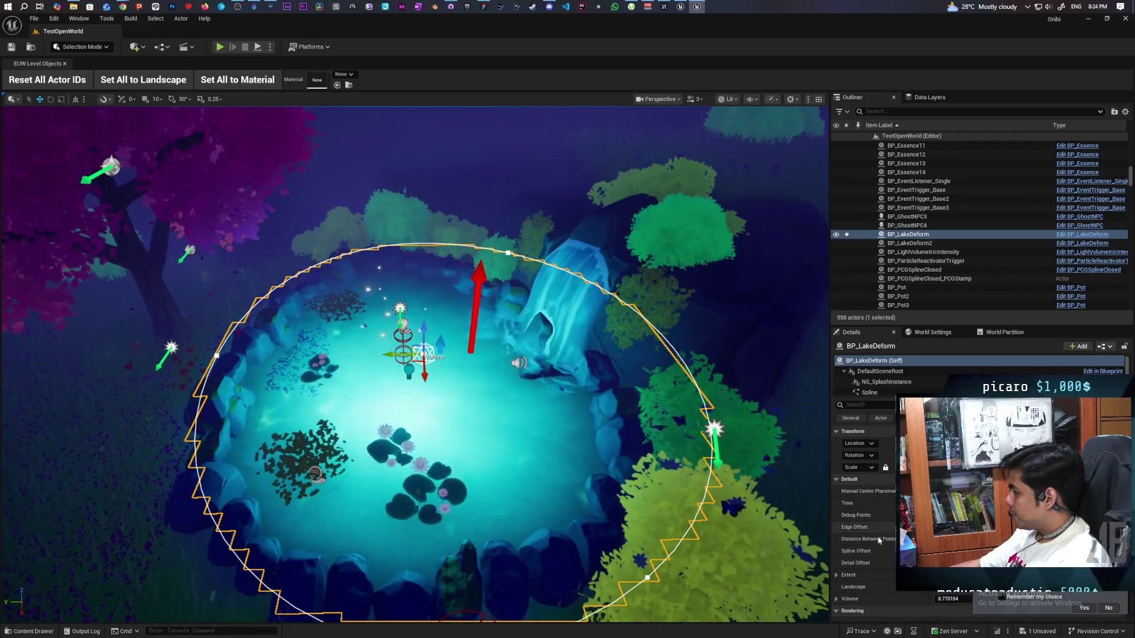
Step: Scroll the lake's Details panel and expand Detail Offset to reveal Index [0]
scroll(878, 538, down, 2)
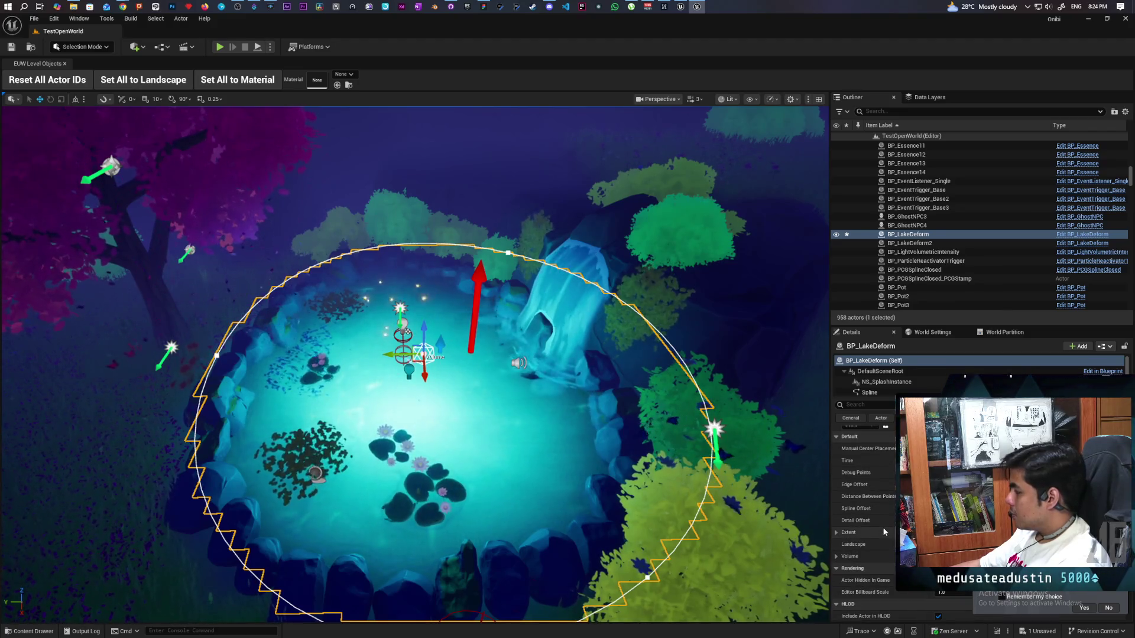
scroll(884, 532, up, 1)
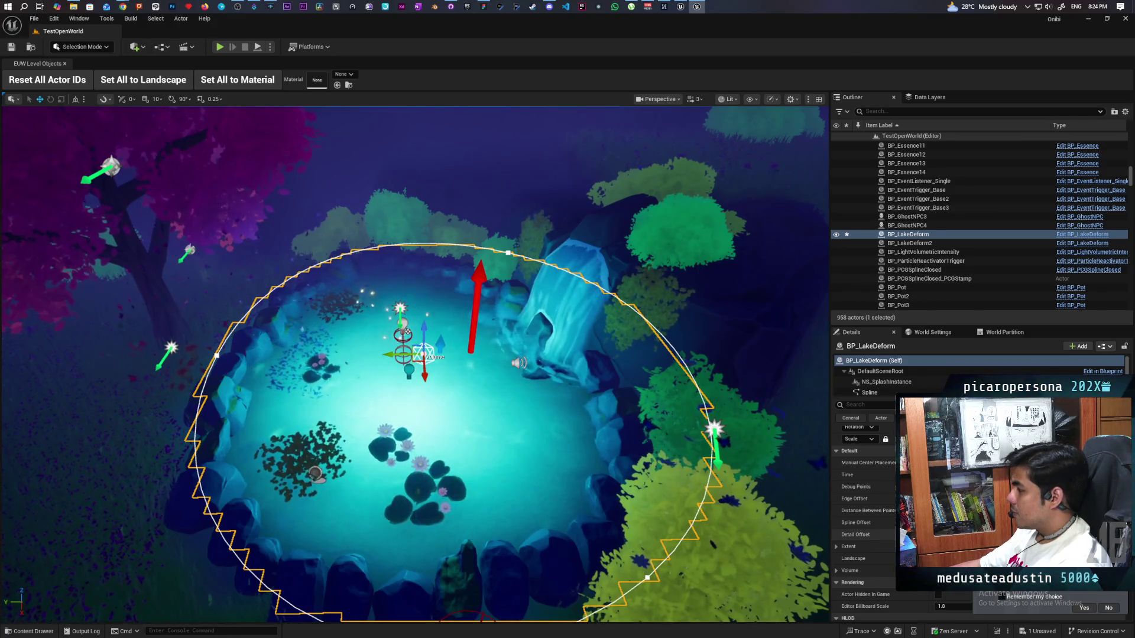
scroll(862, 502, down, 1)
click(836, 520)
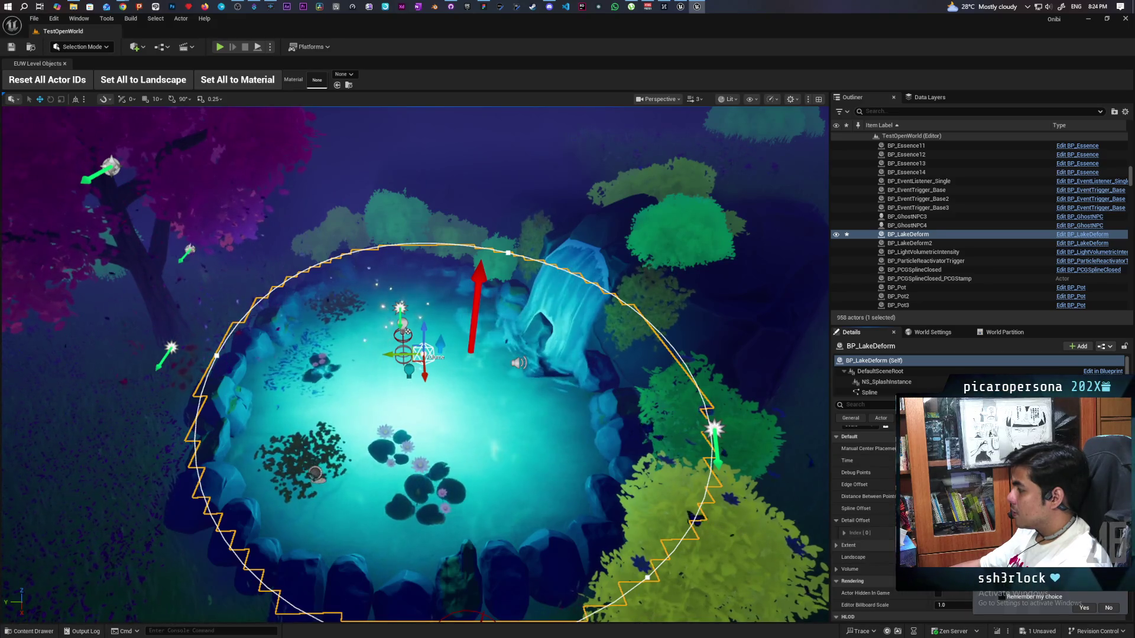
scroll(863, 502, down, 1)
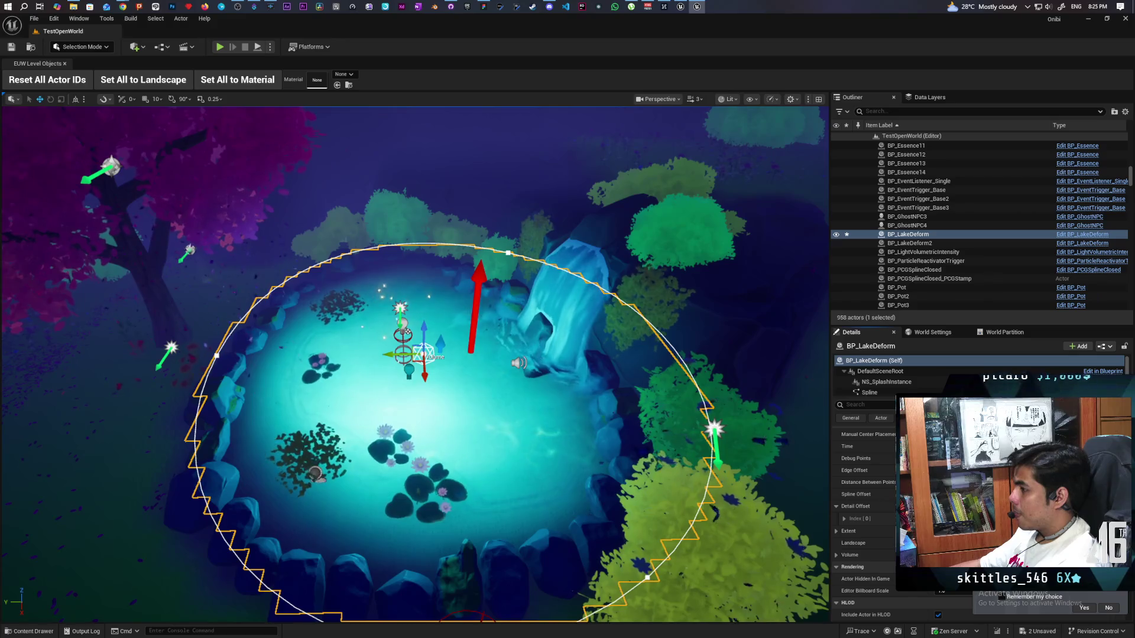
mouse_move(562, 497)
mouse_down()
mouse_move(567, 567)
mouse_move(514, 520)
mouse_move(465, 499)
mouse_move(479, 576)
mouse_up()
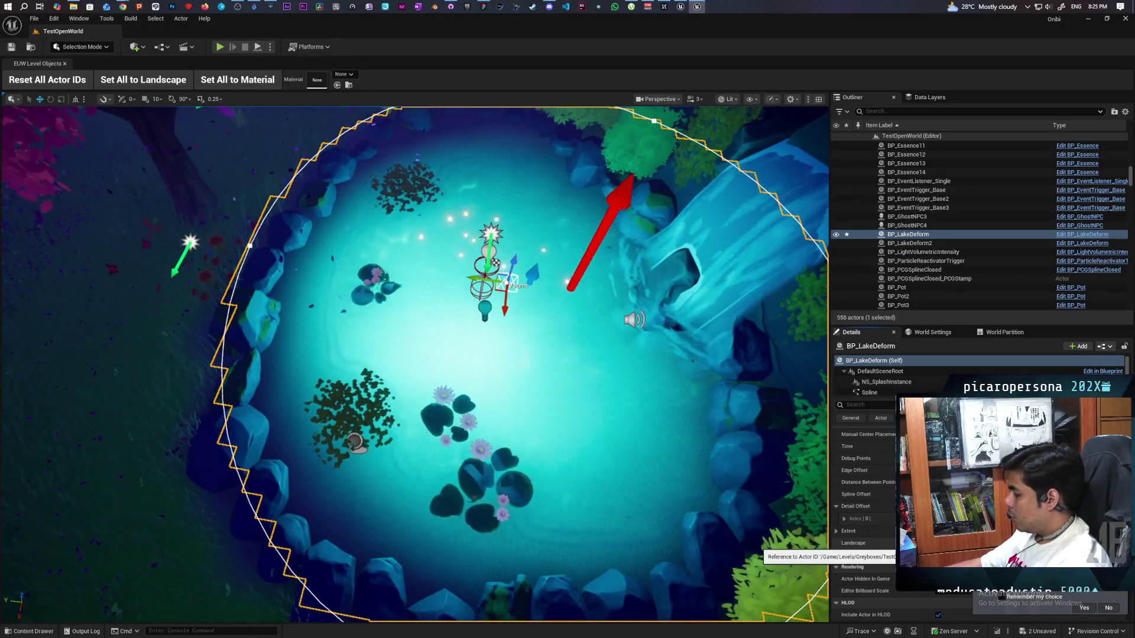
scroll(414, 354, down, 3)
scroll(414, 355, up, 3)
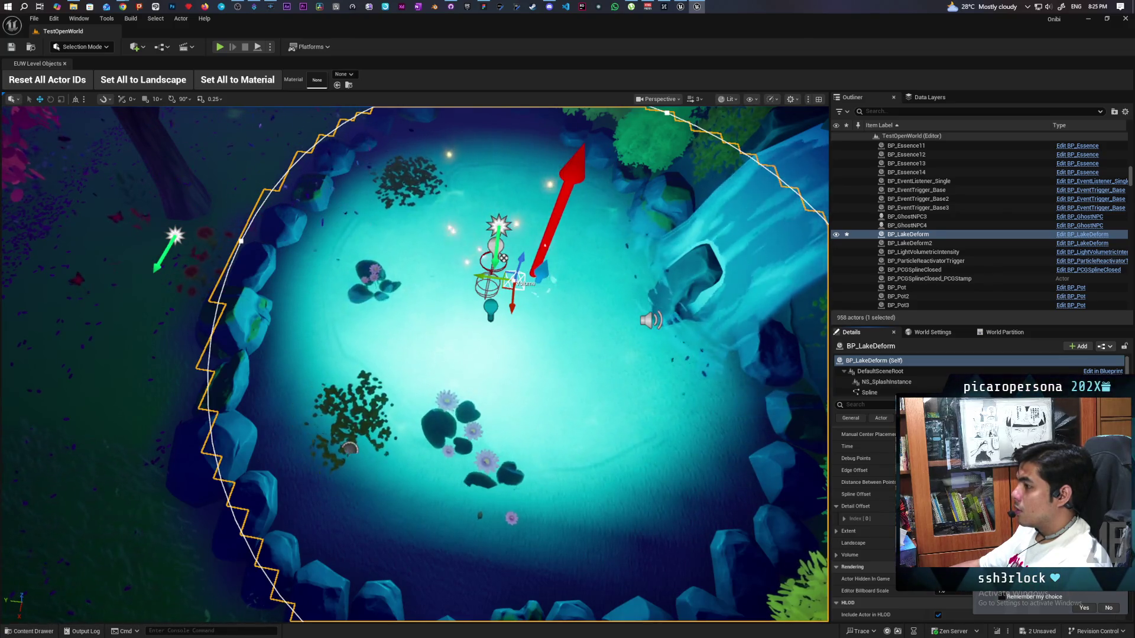
mouse_move(564, 429)
mouse_down()
mouse_move(567, 355)
mouse_move(602, 366)
mouse_move(585, 390)
mouse_move(579, 378)
mouse_move(579, 413)
mouse_move(567, 367)
mouse_move(567, 414)
mouse_move(567, 372)
mouse_up()
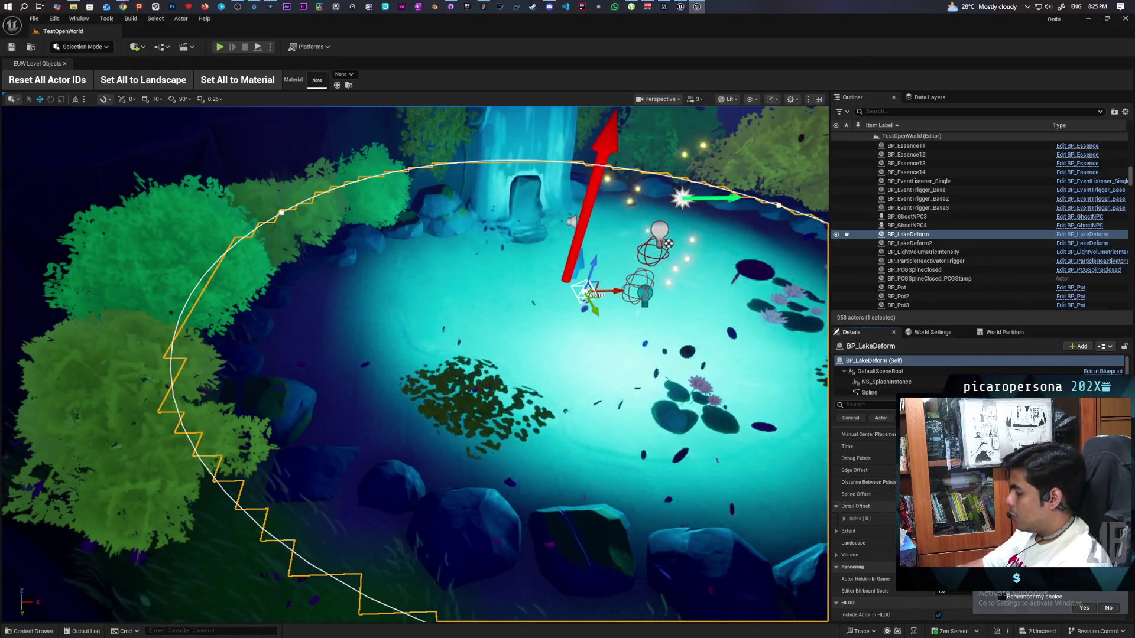
mouse_move(413, 363)
mouse_down()
mouse_move(413, 343)
mouse_move(413, 384)
mouse_move(413, 313)
mouse_up()
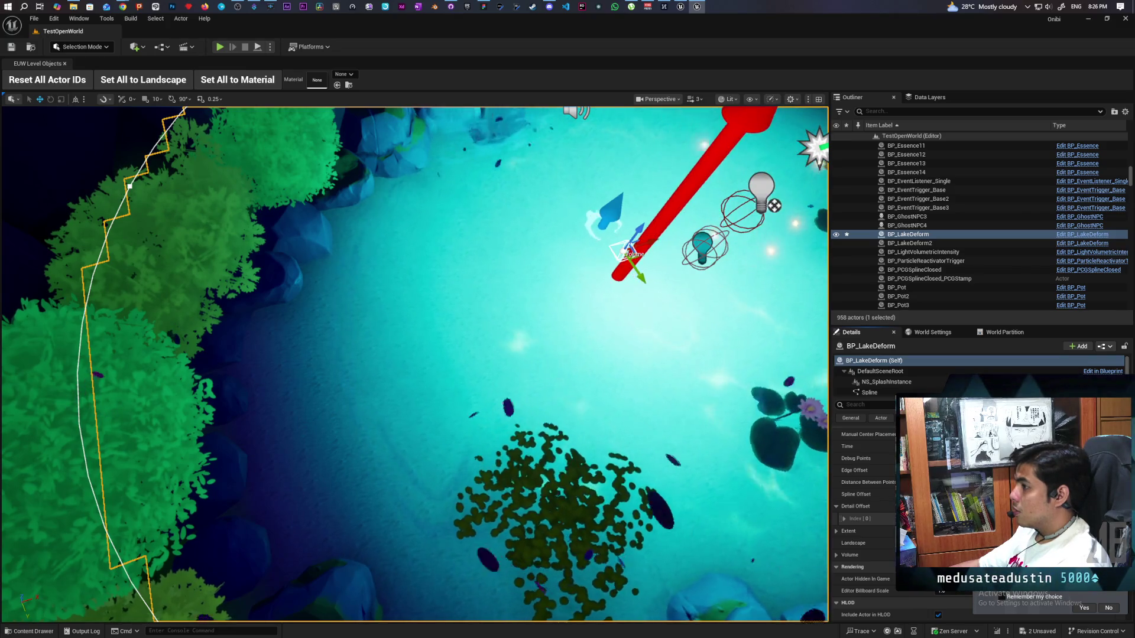
scroll(413, 364, down, 5)
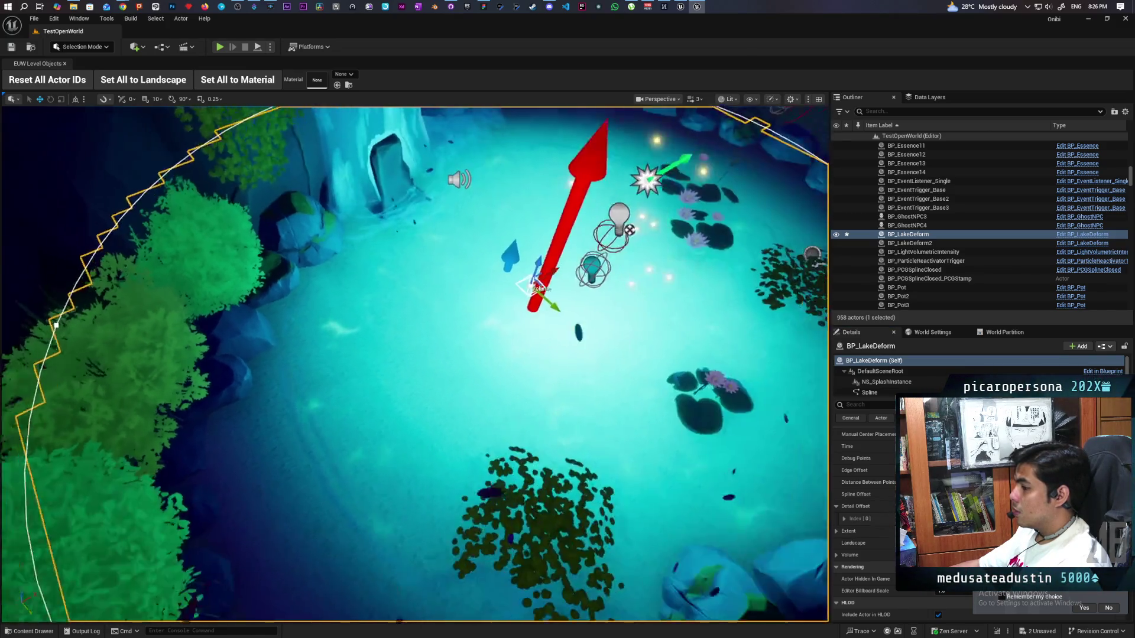
scroll(414, 363, up, 10)
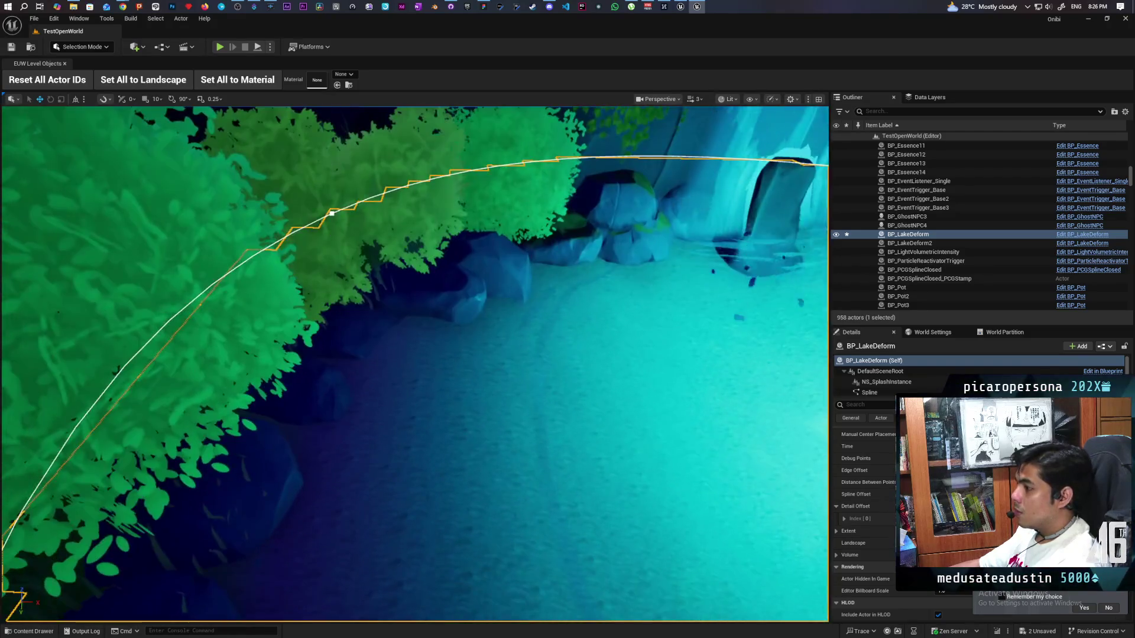
scroll(414, 364, down, 10)
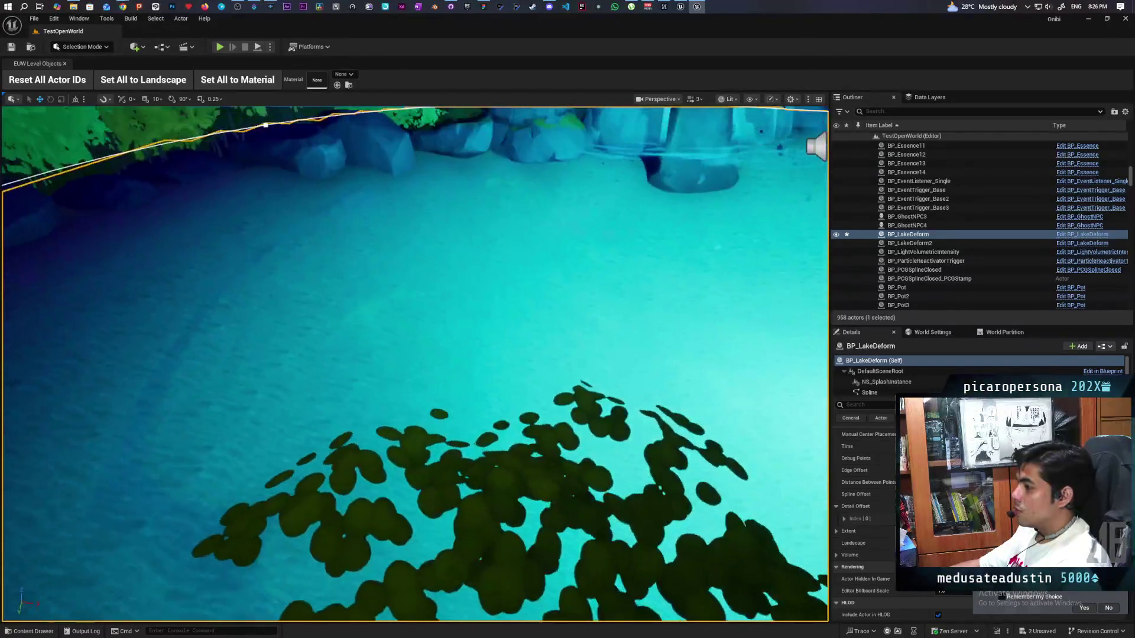
key(f)
scroll(414, 364, up, 4)
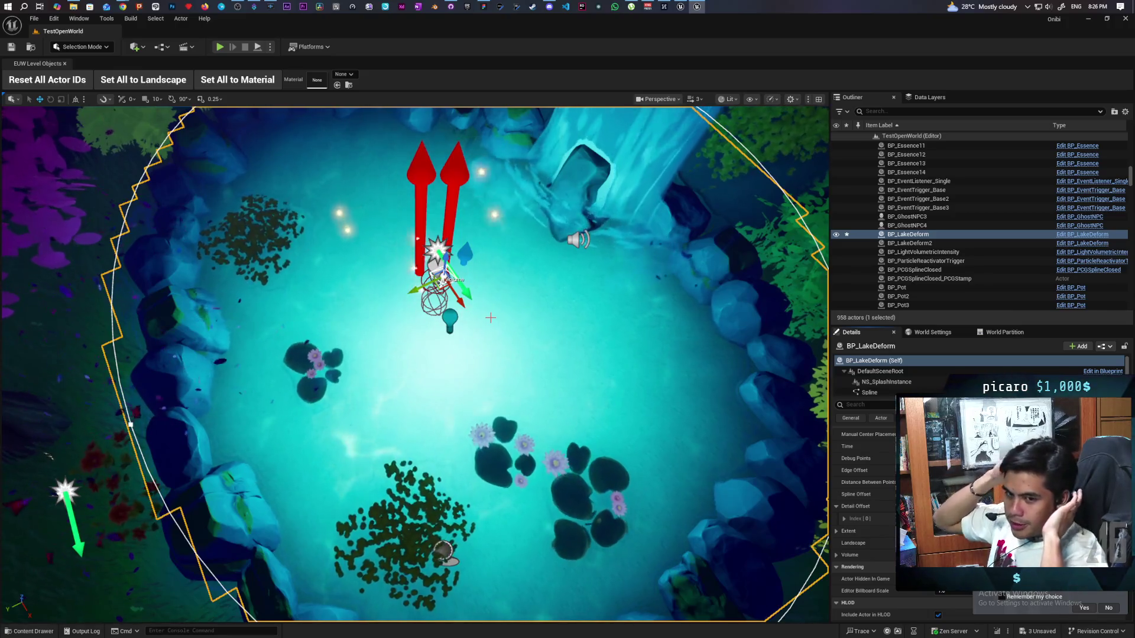
mouse_move(413, 355)
mouse_down()
mouse_move(414, 330)
mouse_move(413, 367)
mouse_move(413, 343)
mouse_move(414, 354)
mouse_up()
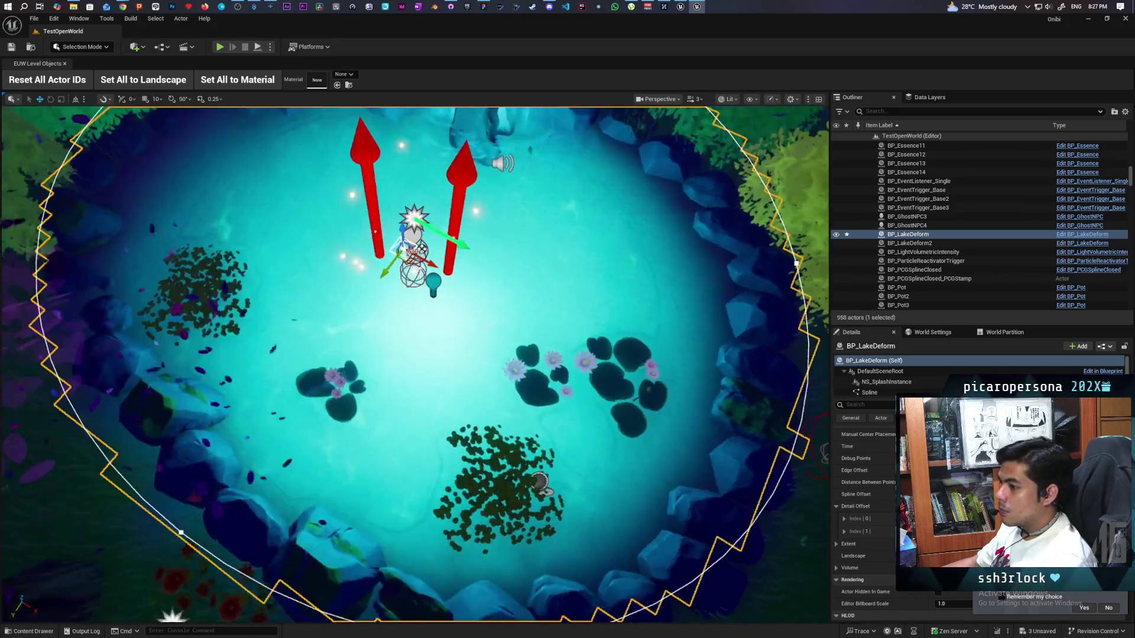
key(Caps_Lock)
key(Caps_Lock)
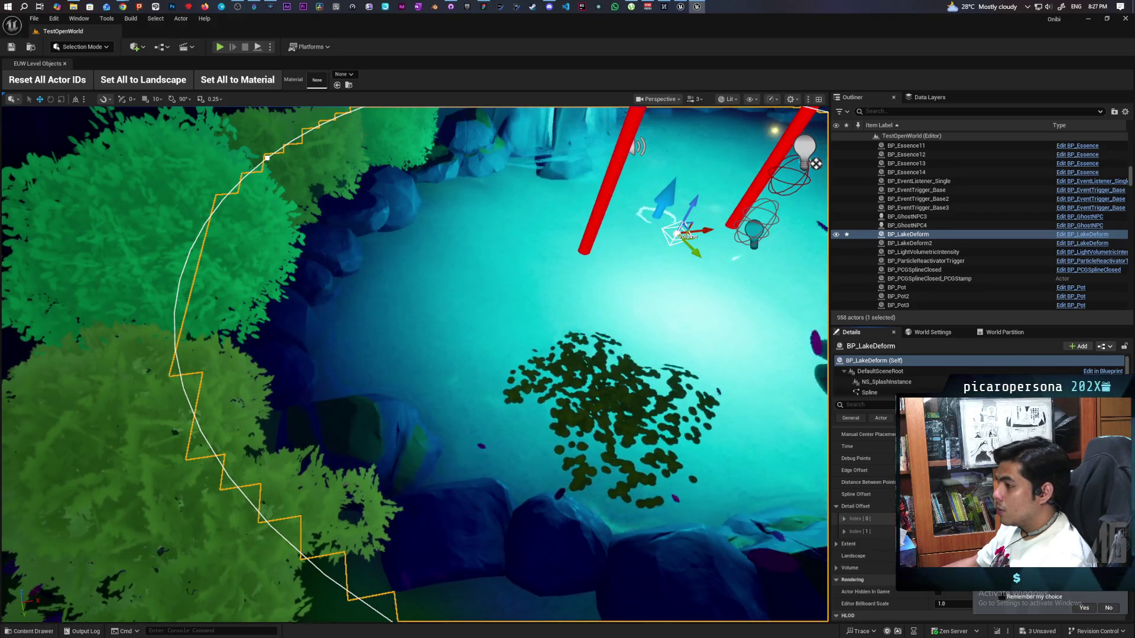
drag(534, 306, 534, 212)
drag(809, 331, 809, 380)
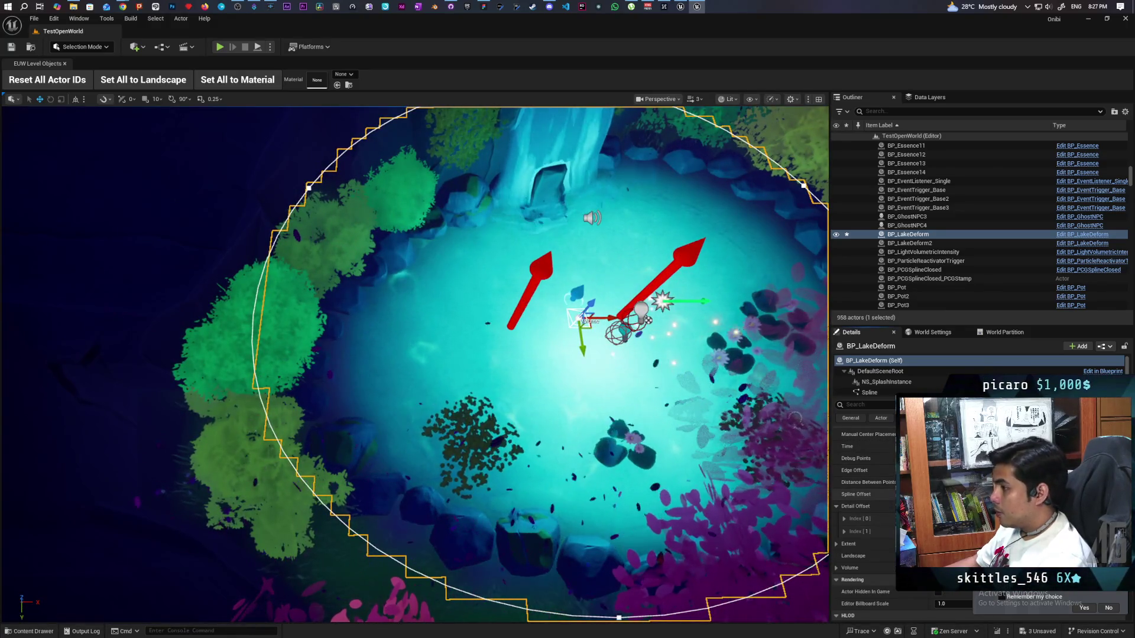
mouse_move(562, 377)
mouse_down()
mouse_move(562, 296)
mouse_move(562, 372)
mouse_move(467, 372)
mouse_up()
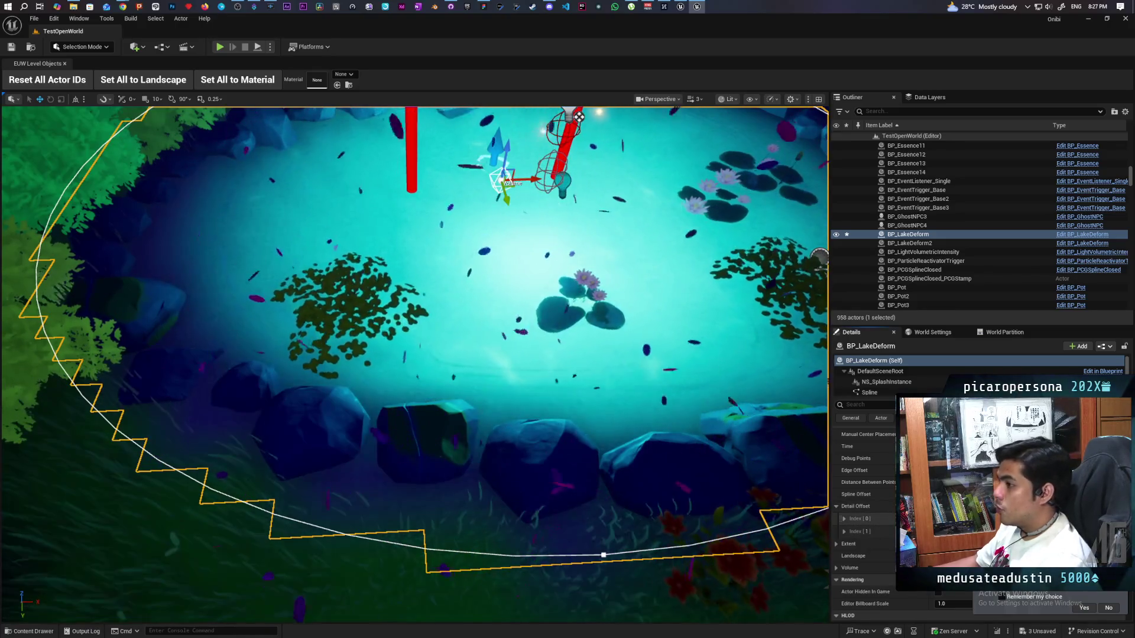
mouse_move(467, 373)
mouse_down()
mouse_move(467, 330)
mouse_move(467, 372)
mouse_move(443, 360)
mouse_up()
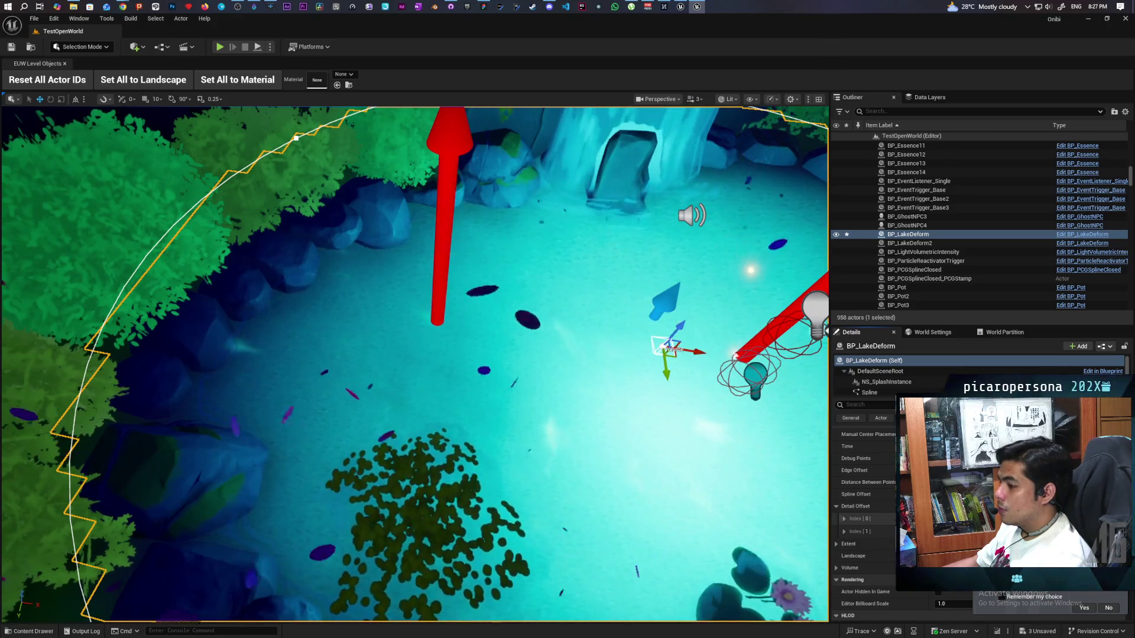
key(f)
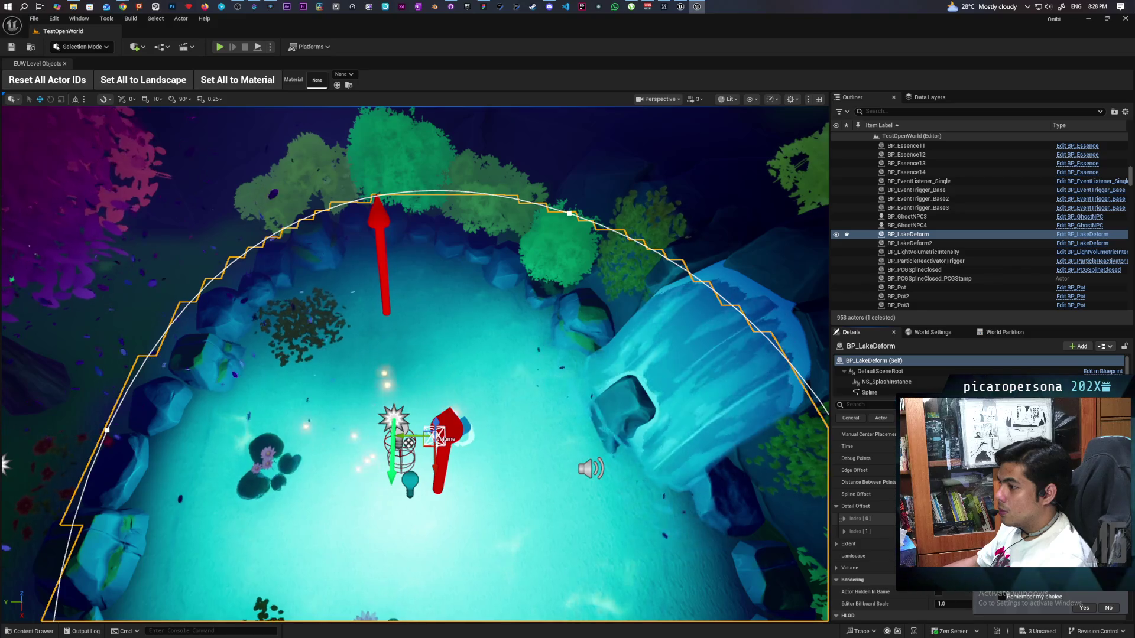
Step: Review the pond in the viewport, then switch over to GitHub Desktop
scroll(414, 364, up, 5)
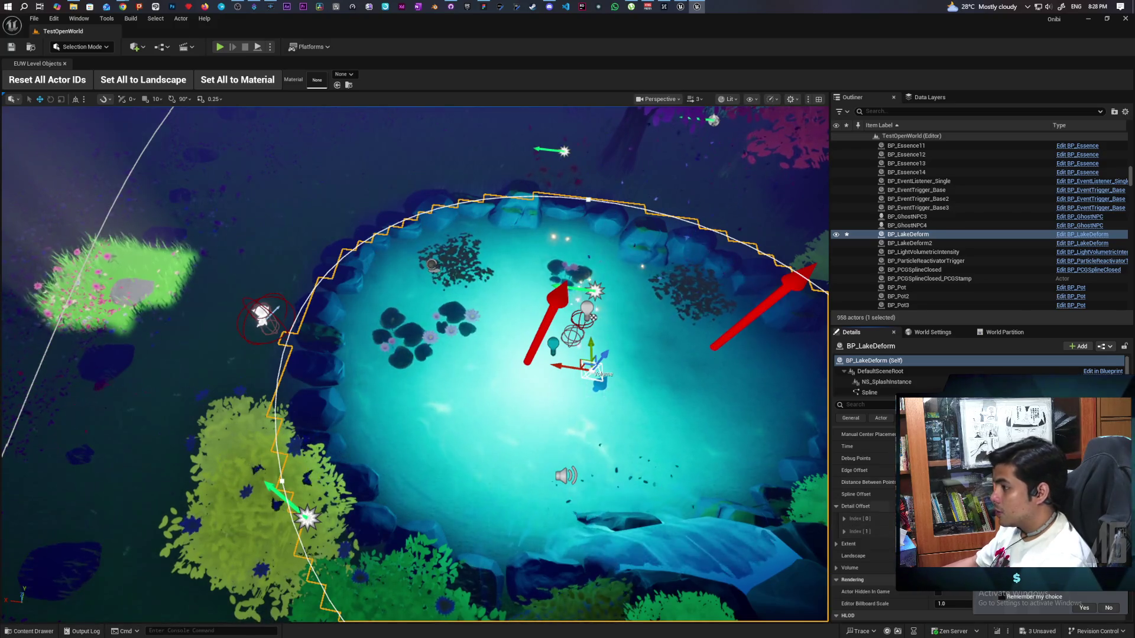
scroll(642, 407, down, 10)
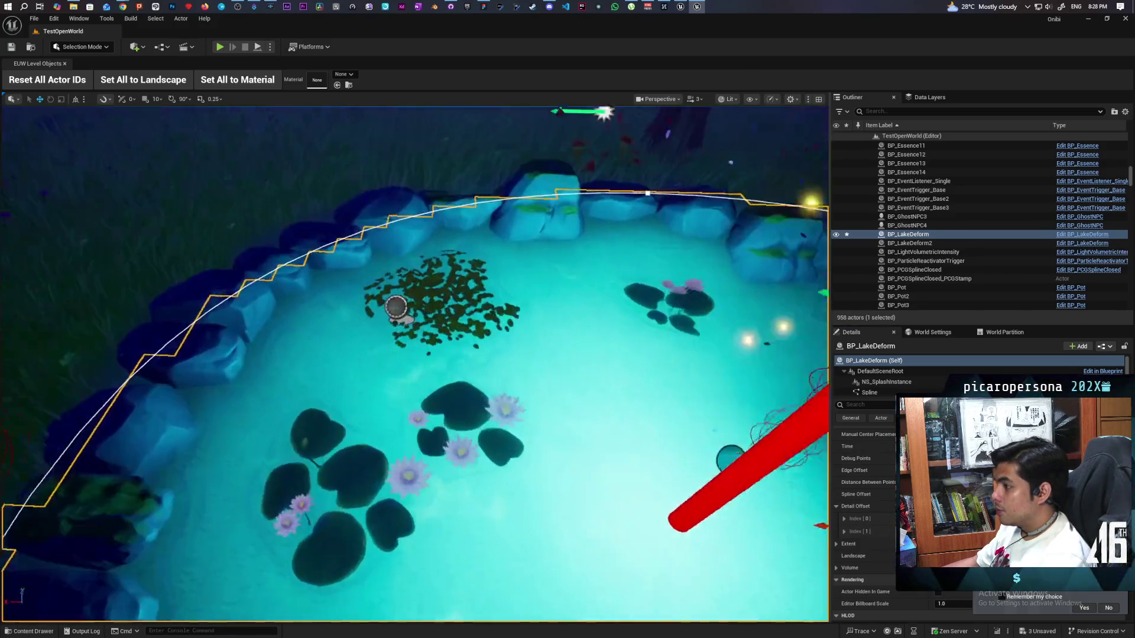
scroll(413, 363, up, 5)
scroll(413, 364, down, 4)
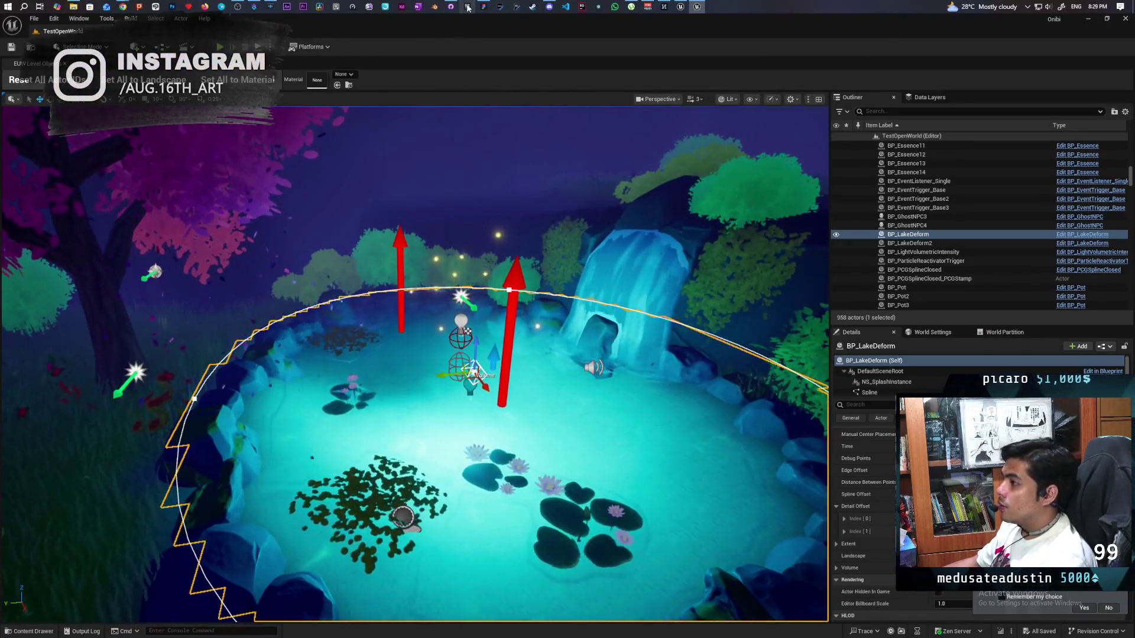
key(alt+Tab)
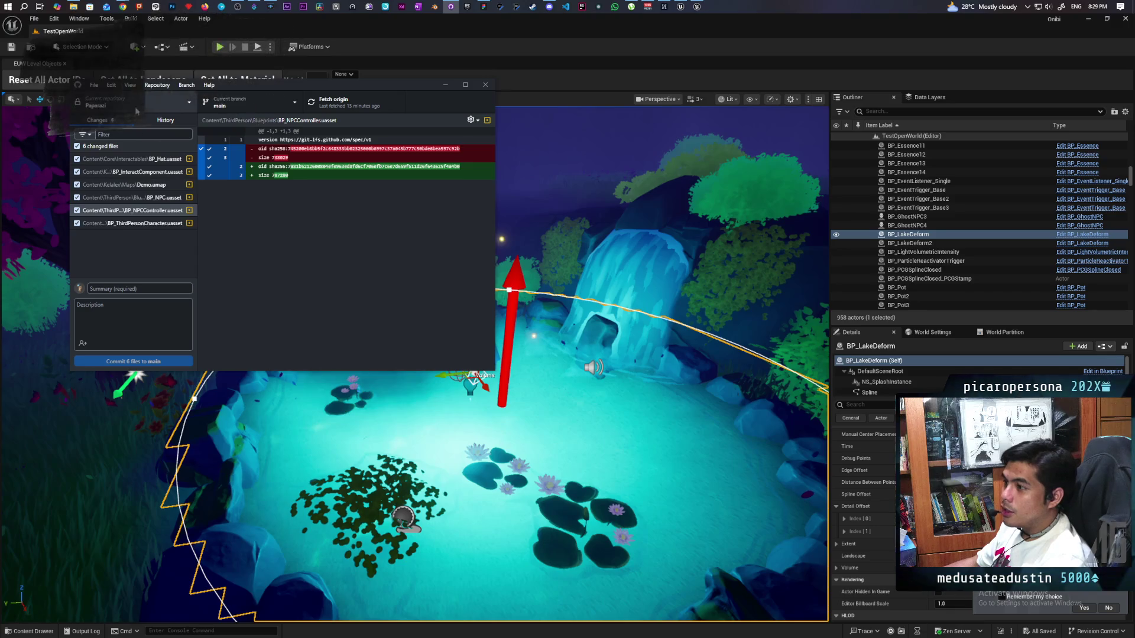
Step: Commit two Onibi files to Main as 'adjusted starting pool', push to origin, then close
key(ctrl+t)
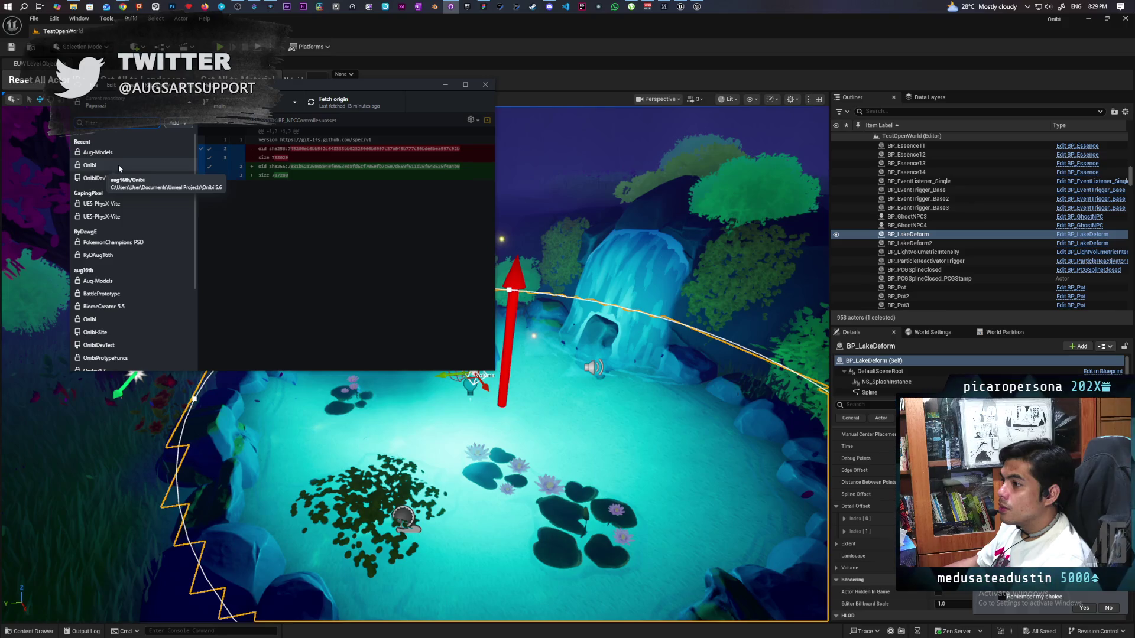
click(118, 165)
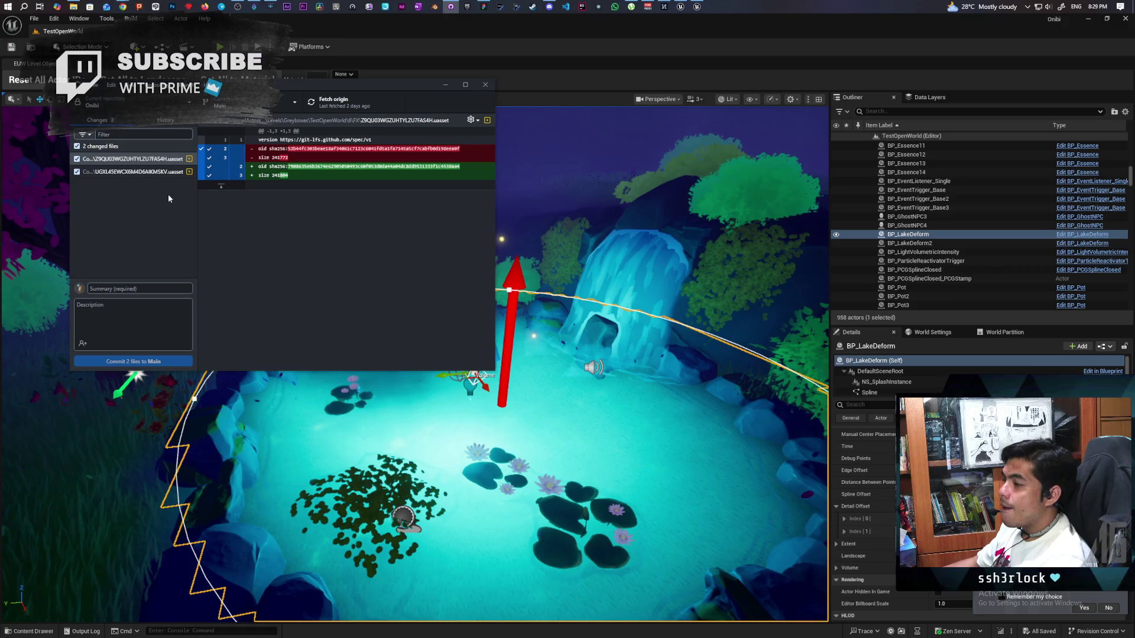
click(162, 289)
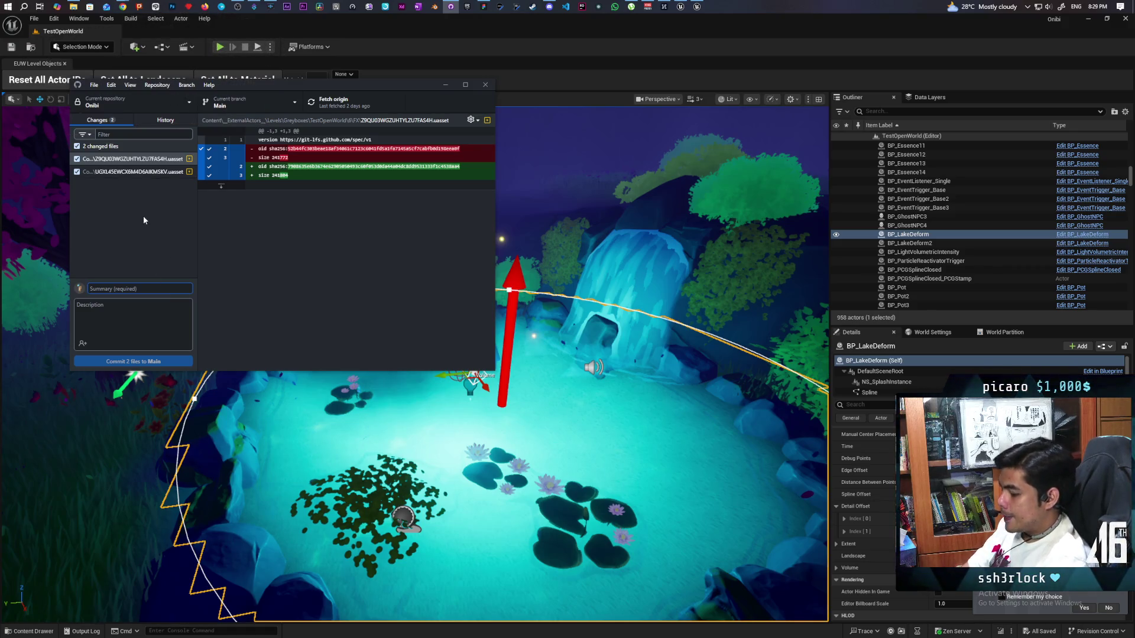
text(adjusted)
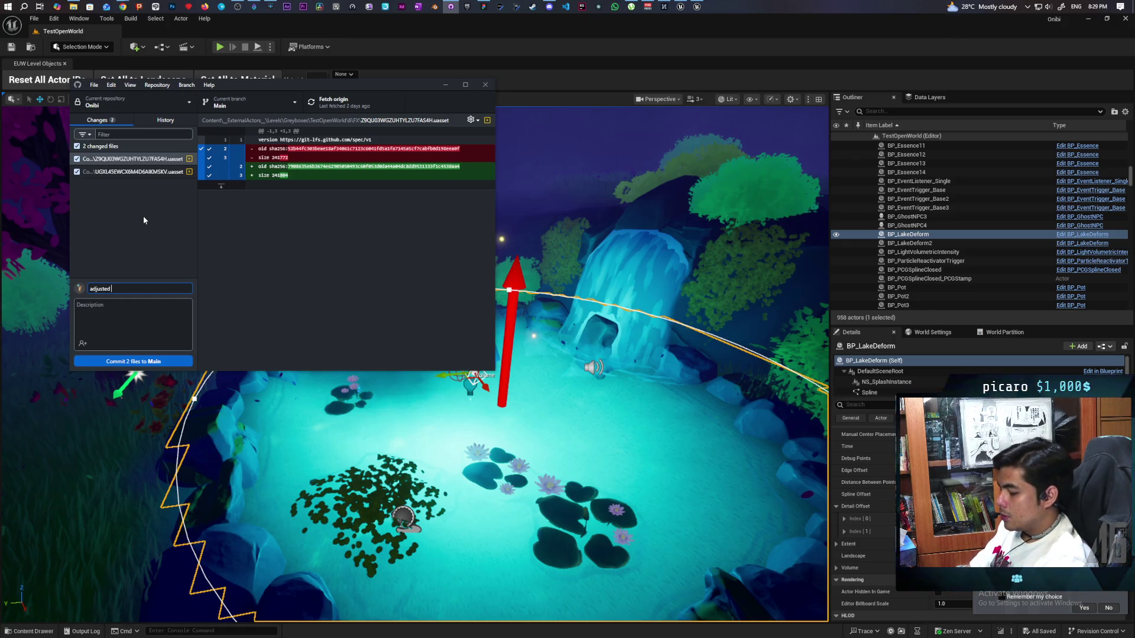
text( starting pool)
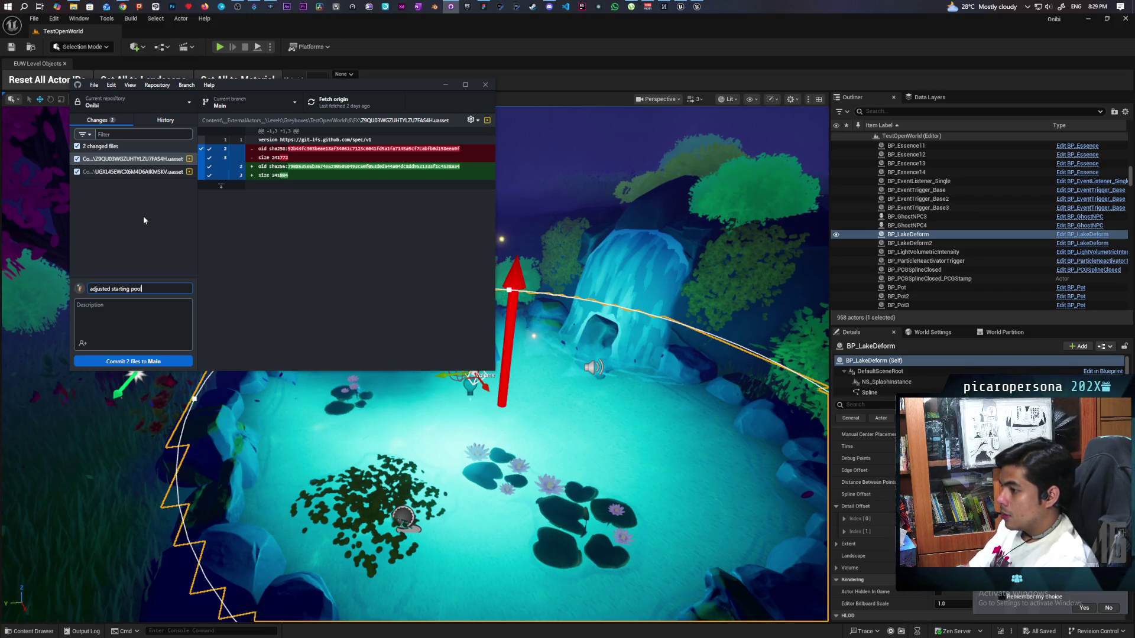
click(160, 361)
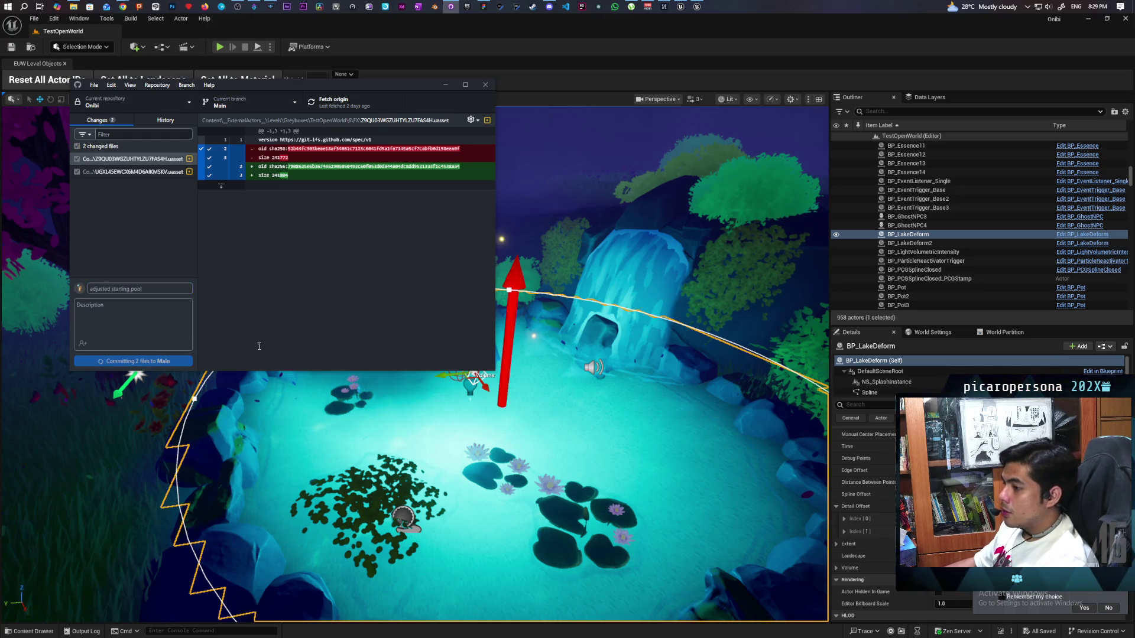
click(337, 103)
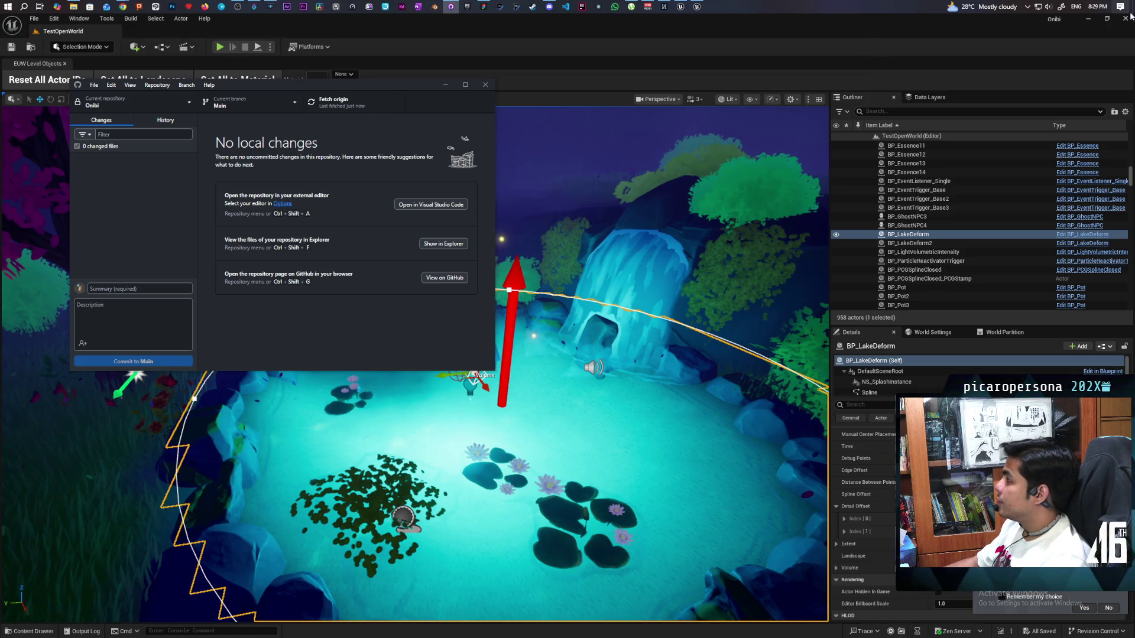
click(485, 84)
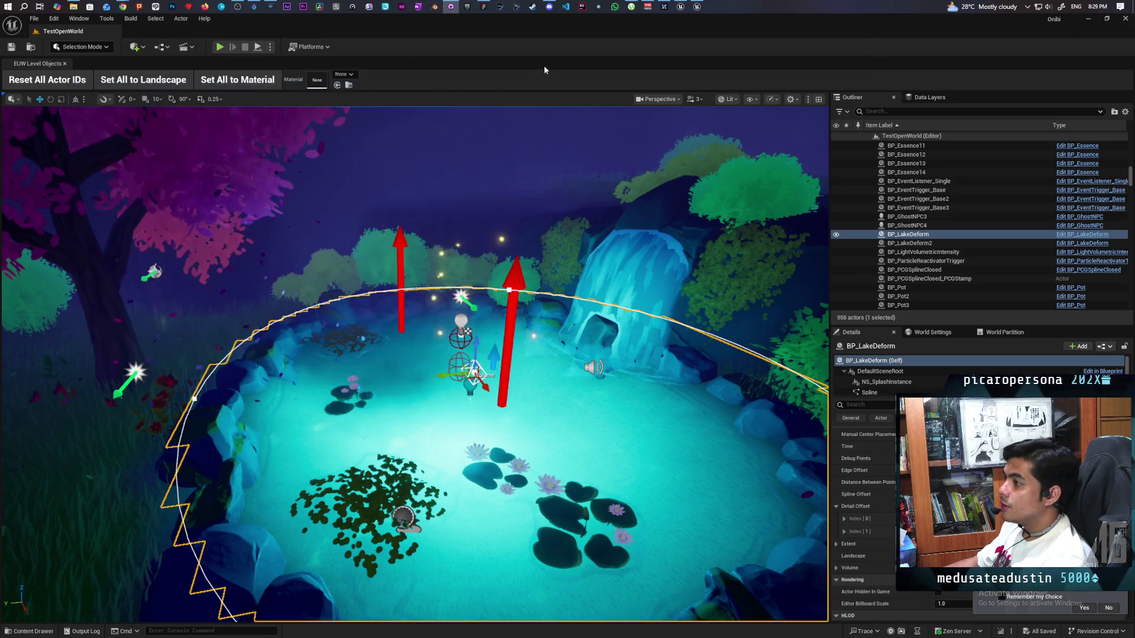
Step: Open the TestLevel map from Content > Levels and fly down to the blue house
key(ctrl+space)
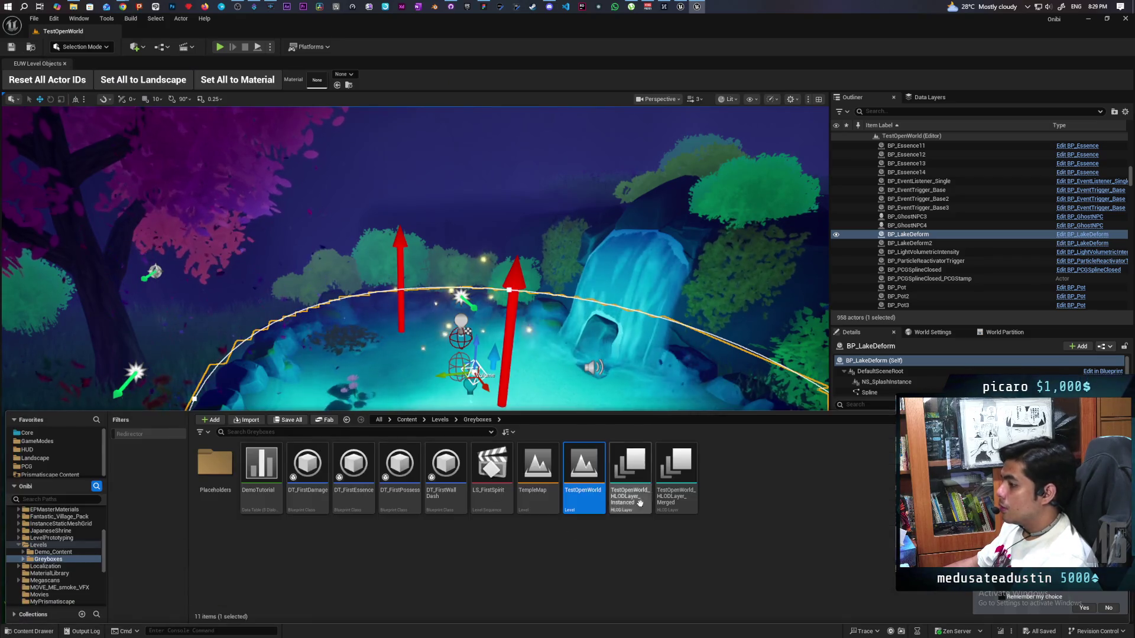
click(440, 419)
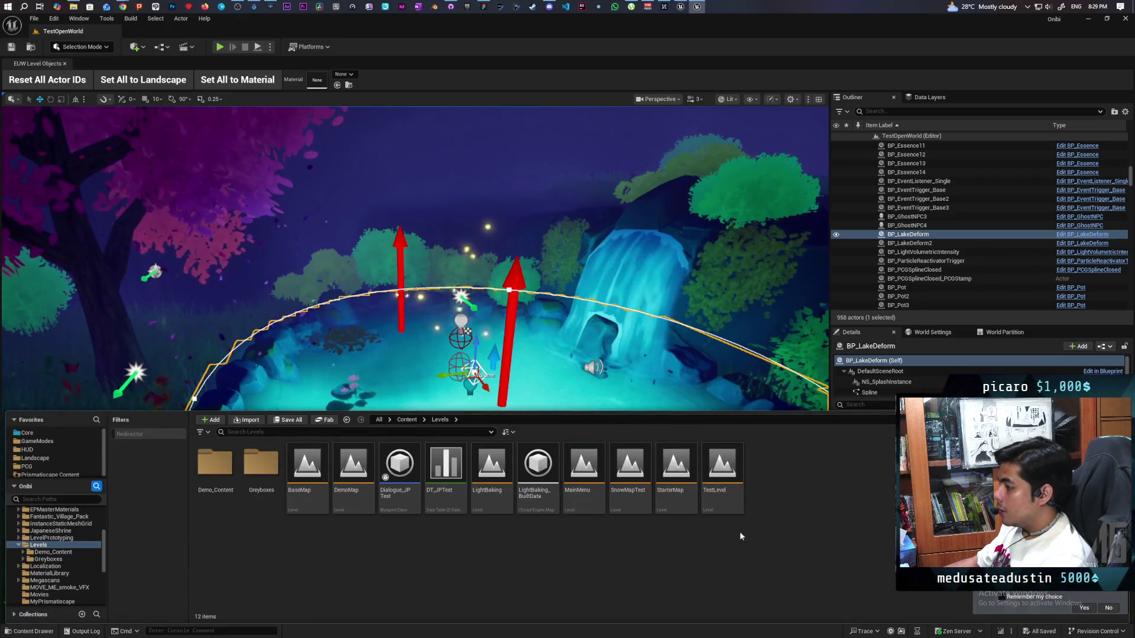
double_click(721, 470)
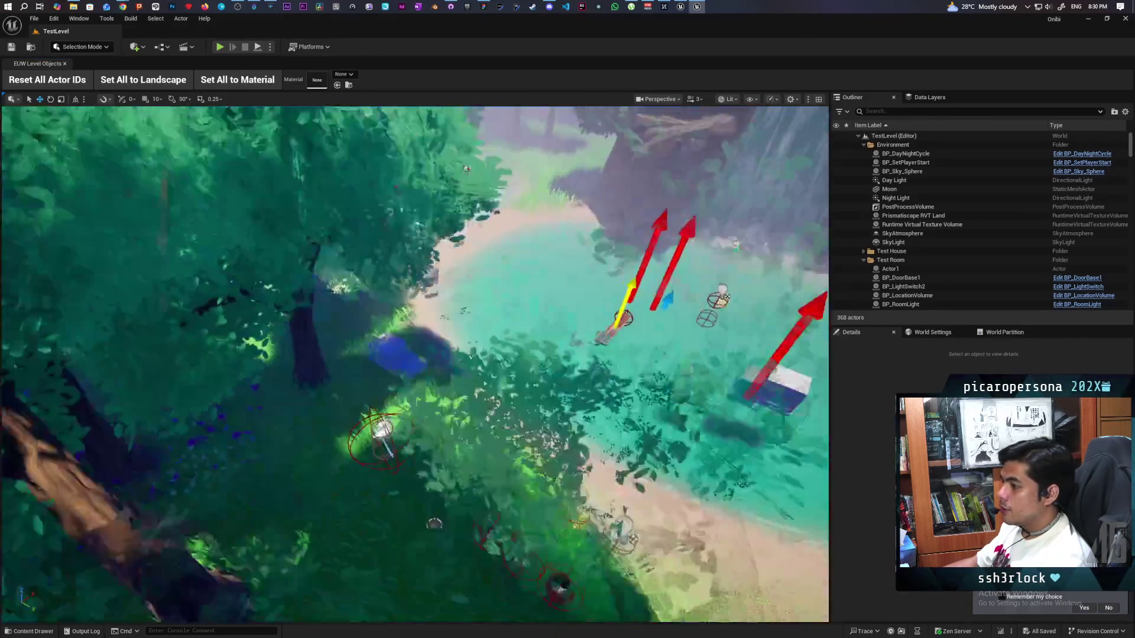
drag(449, 298, 449, 201)
mouse_move(508, 304)
mouse_down()
mouse_move(508, 287)
mouse_move(508, 304)
mouse_up()
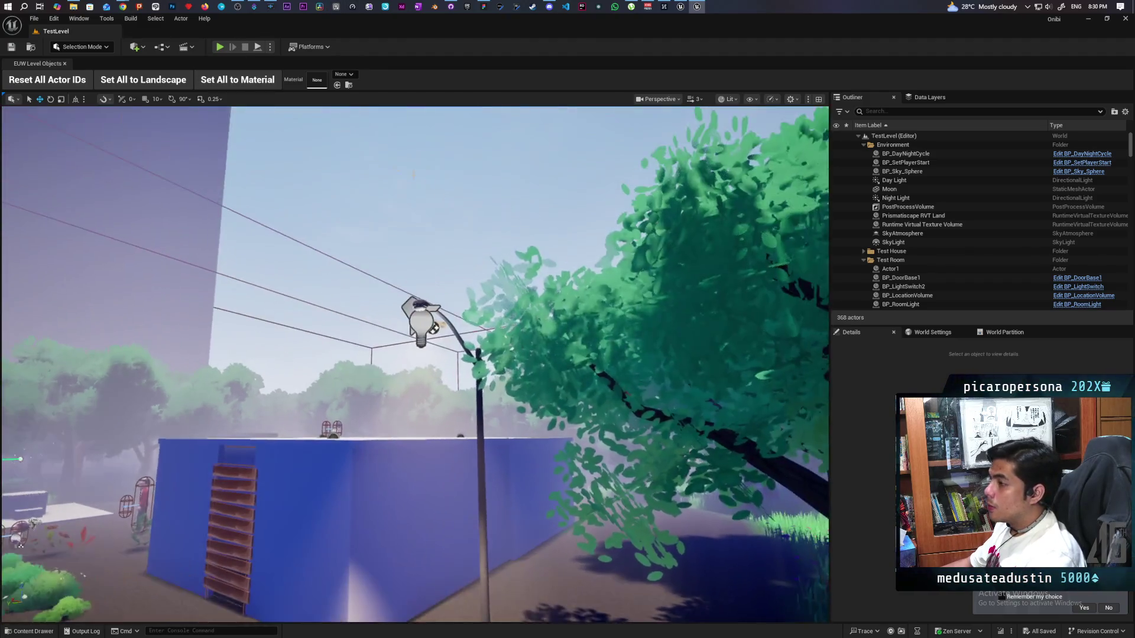
Step: Select the BP_Sky_Sphere and BP_SetPlayerStart actors in the Outliner
click(359, 124)
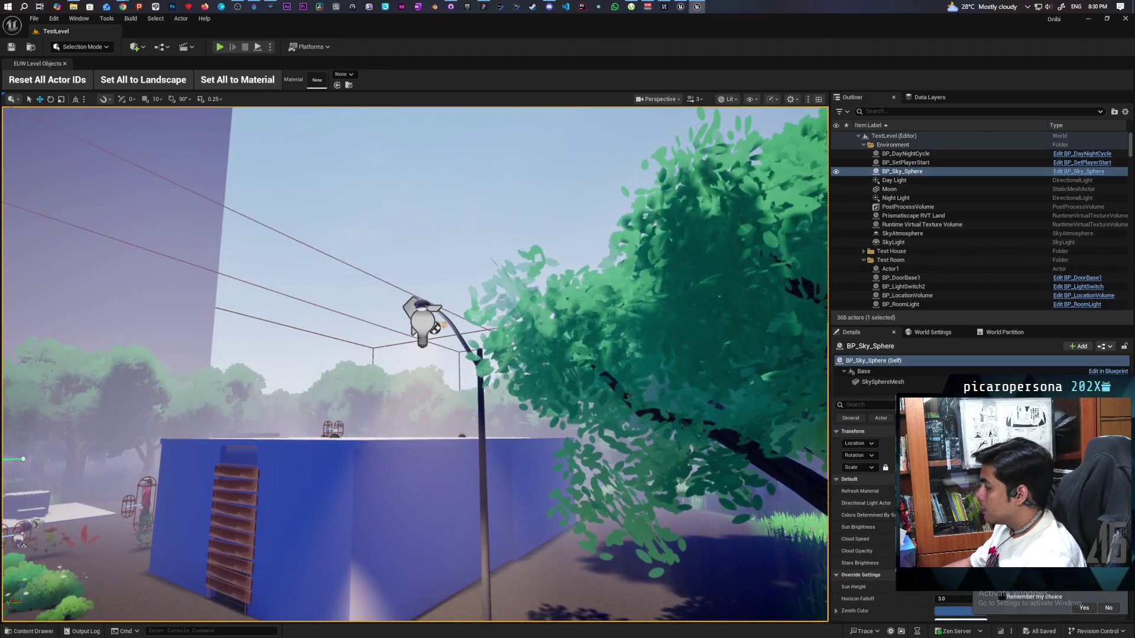
click(906, 163)
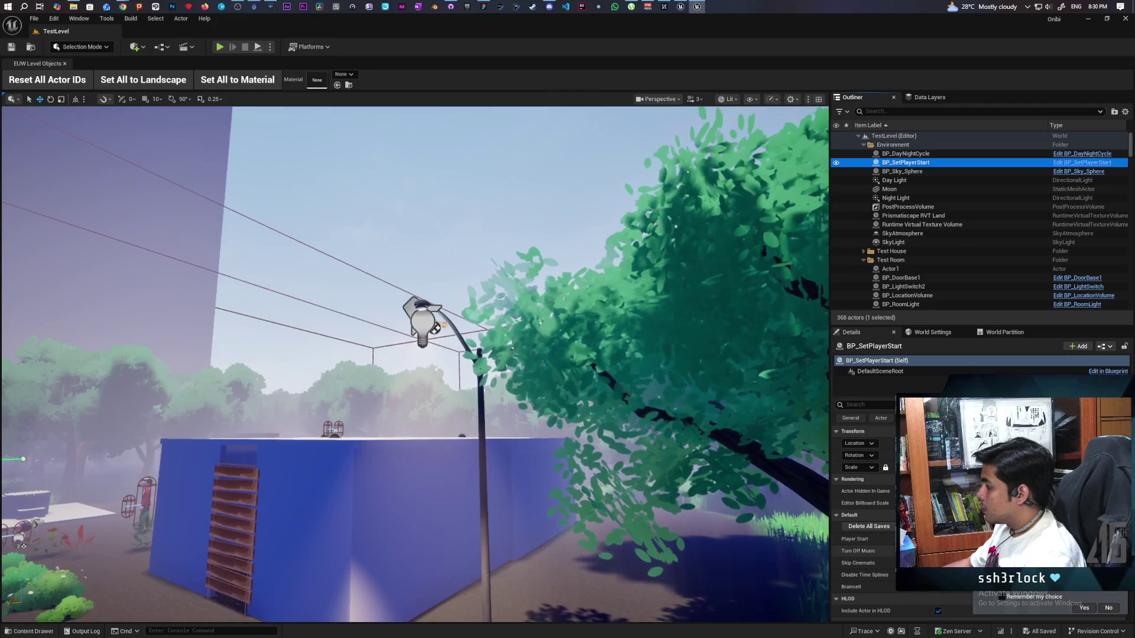
click(220, 52)
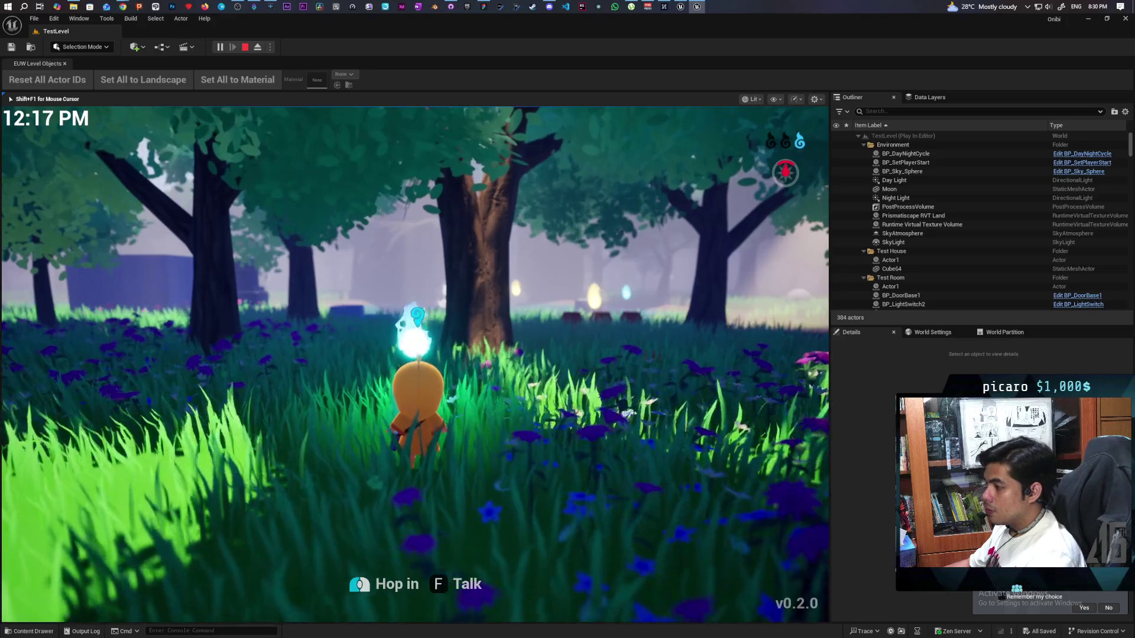
Step: Walk the character through the grass, past the pond and blue house, up to the villager NPCs
key(w)
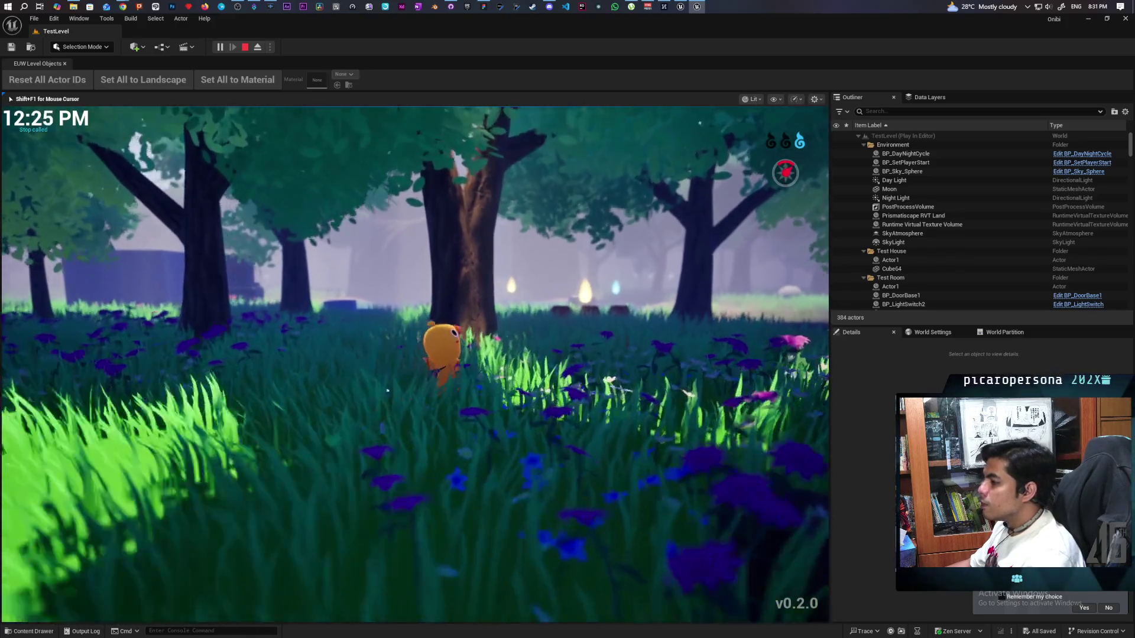
key(w)
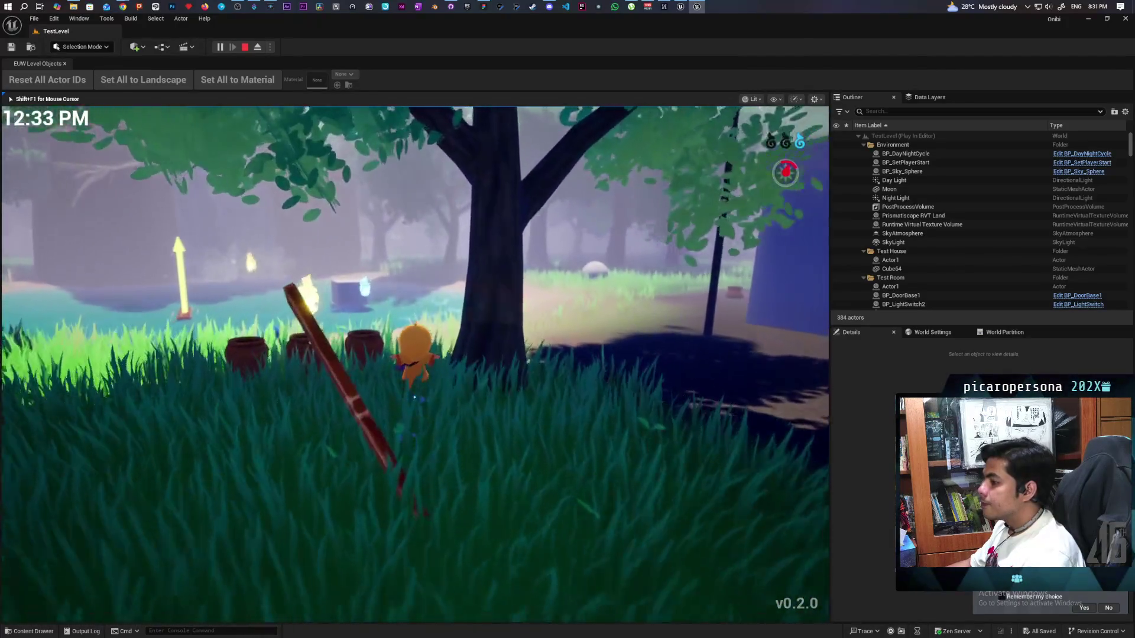
key(w)
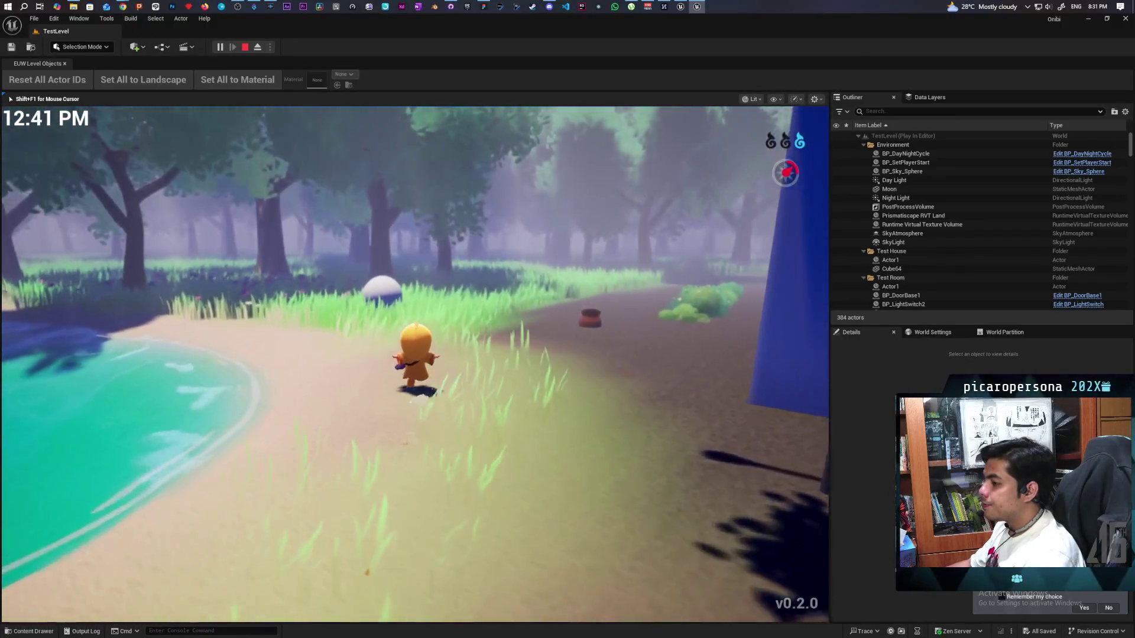
key(s)
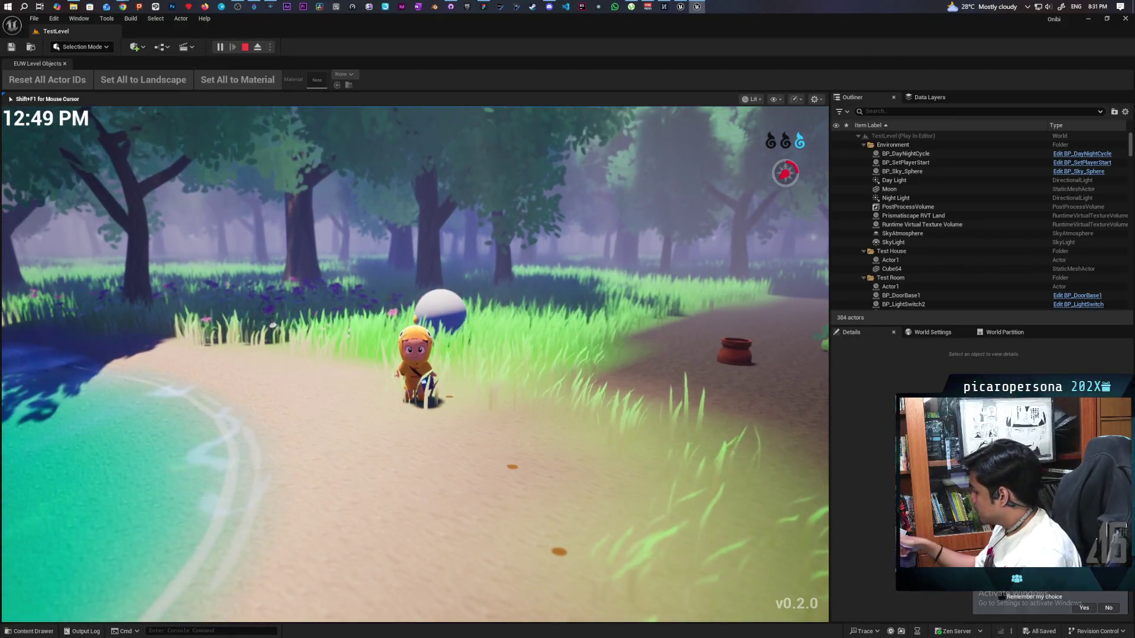
key(d)
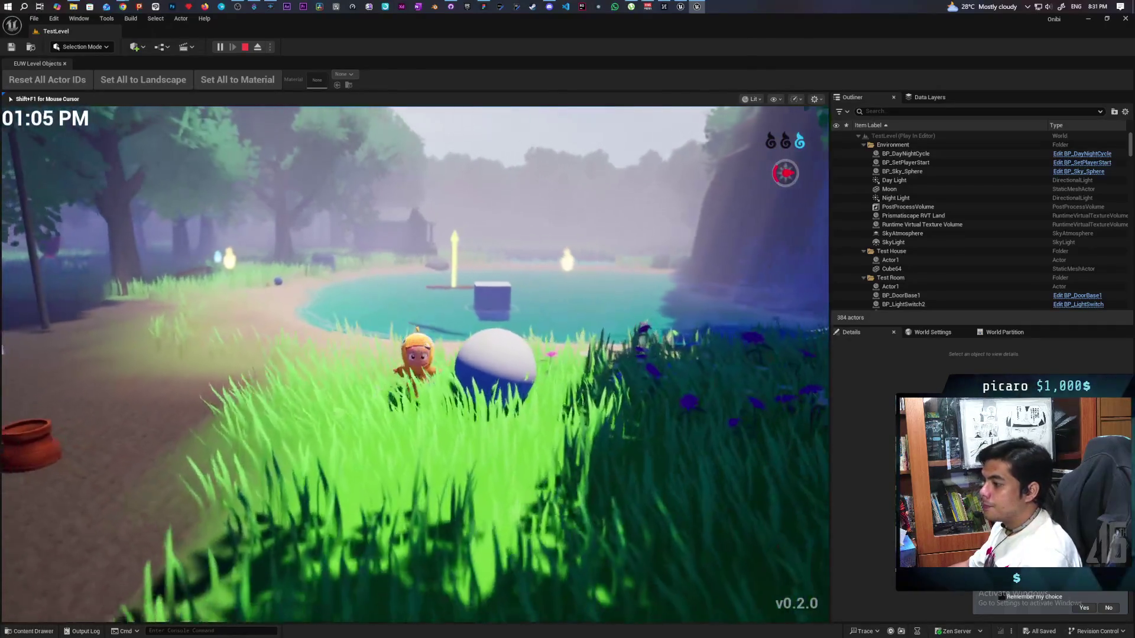
key(s)
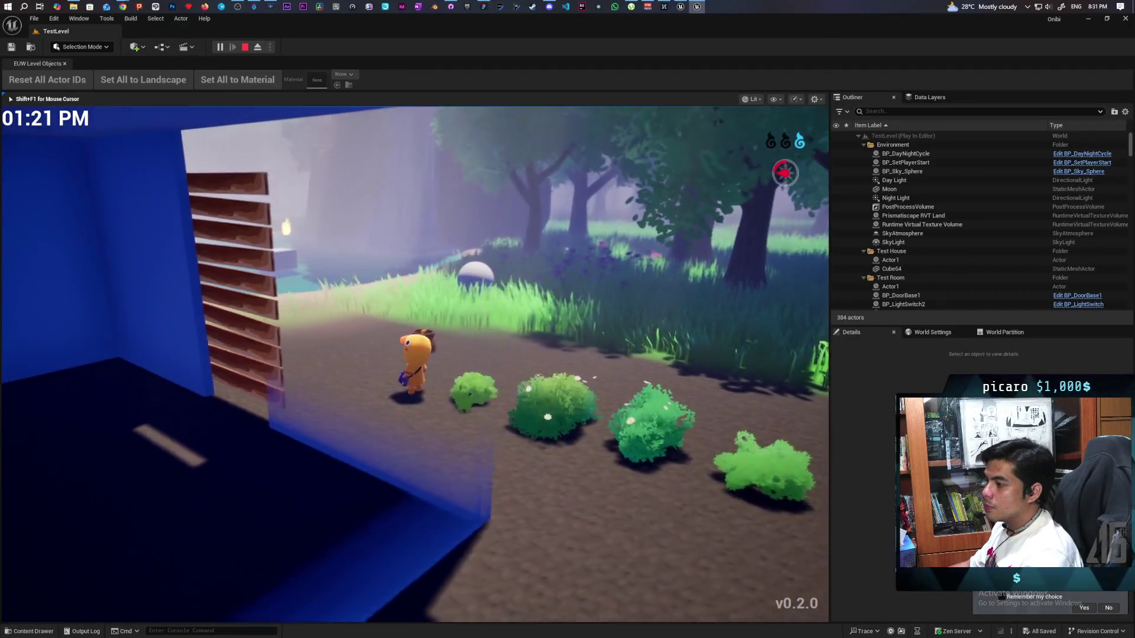
key(a)
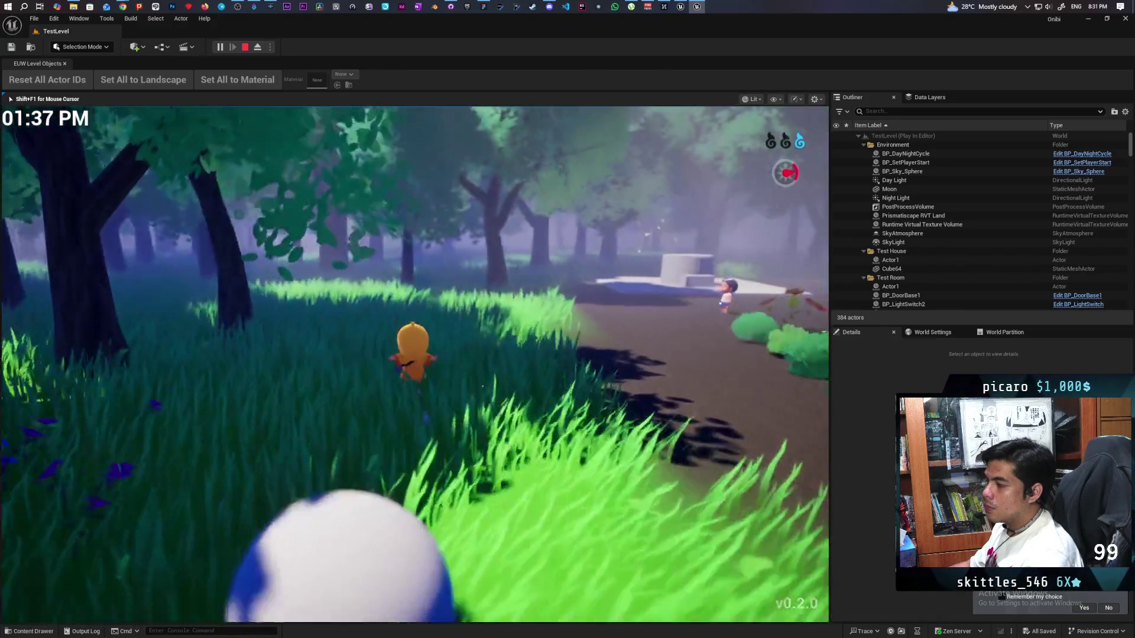
key(d)
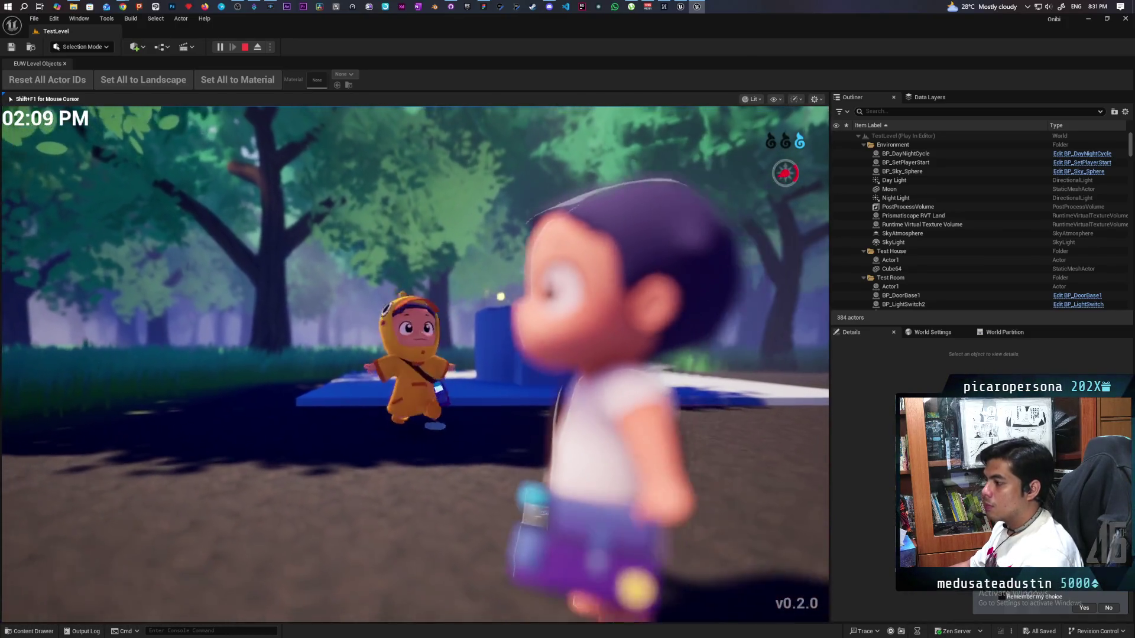
key(w)
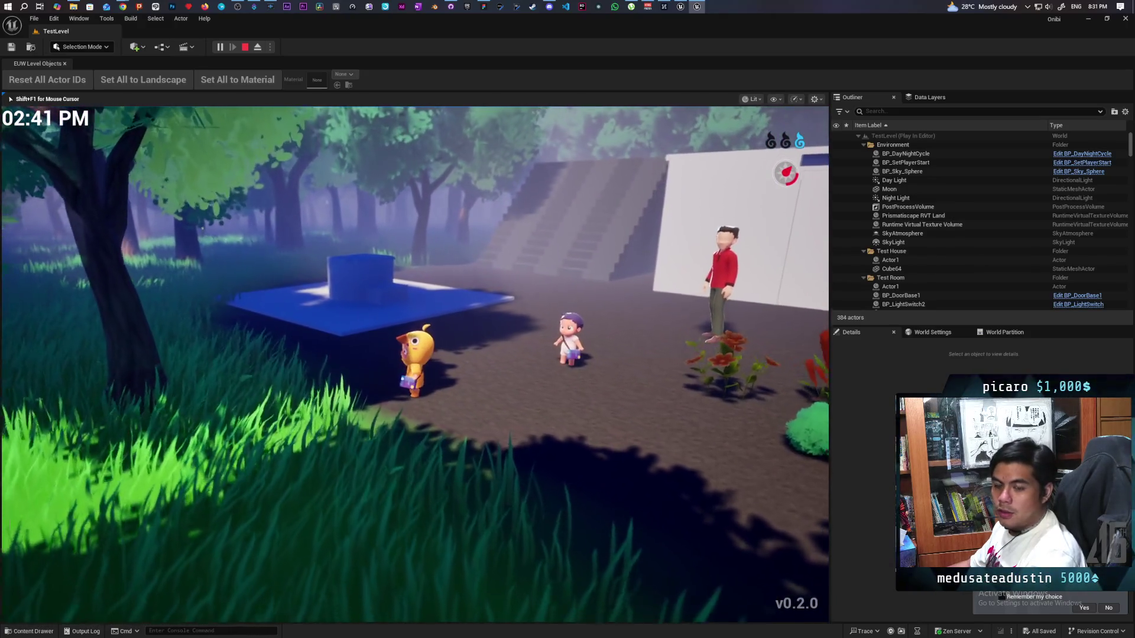
Step: Climb onto the blue cylinder block, end the play session, and return to the BP_ThirdPersonCharacter graph
key(s)
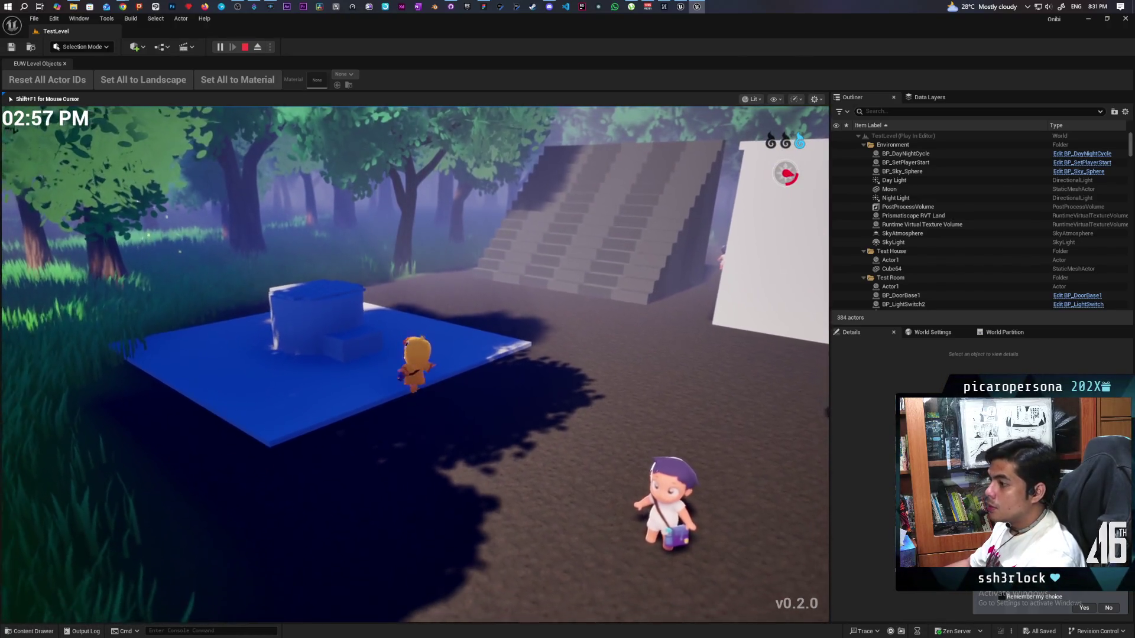
key(w)
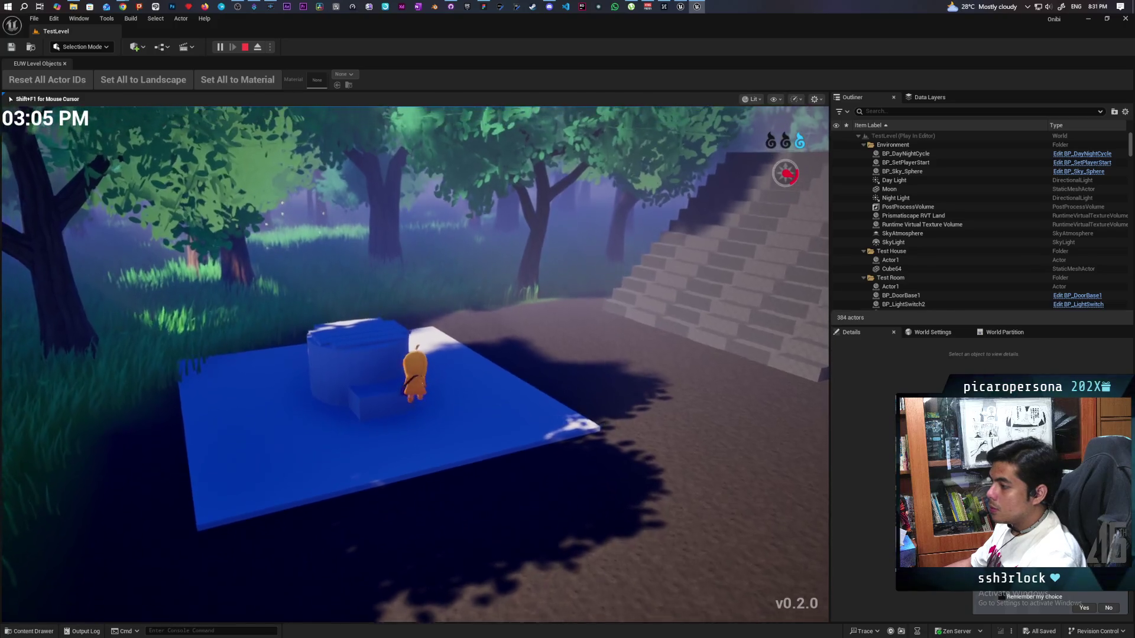
key(s)
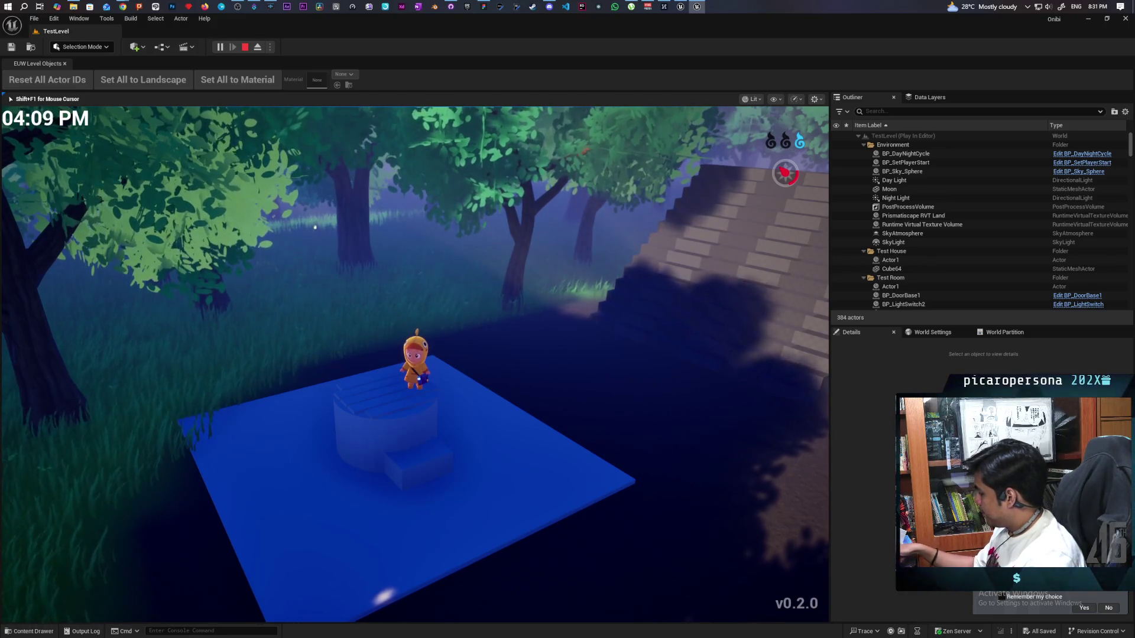
scroll(414, 364, up, 5)
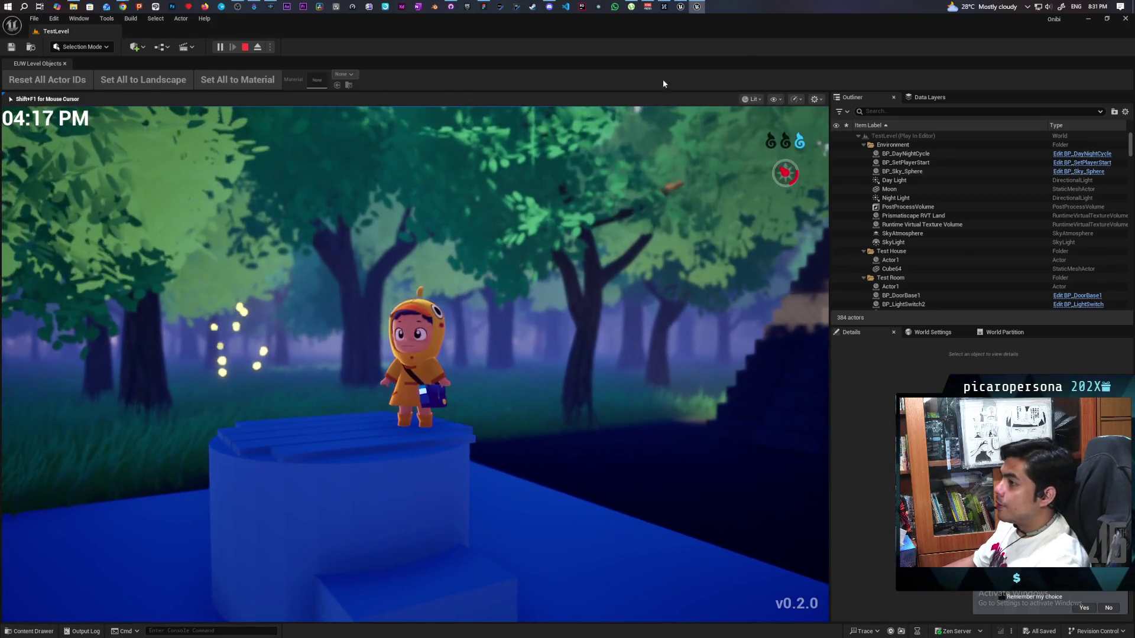
key(Escape)
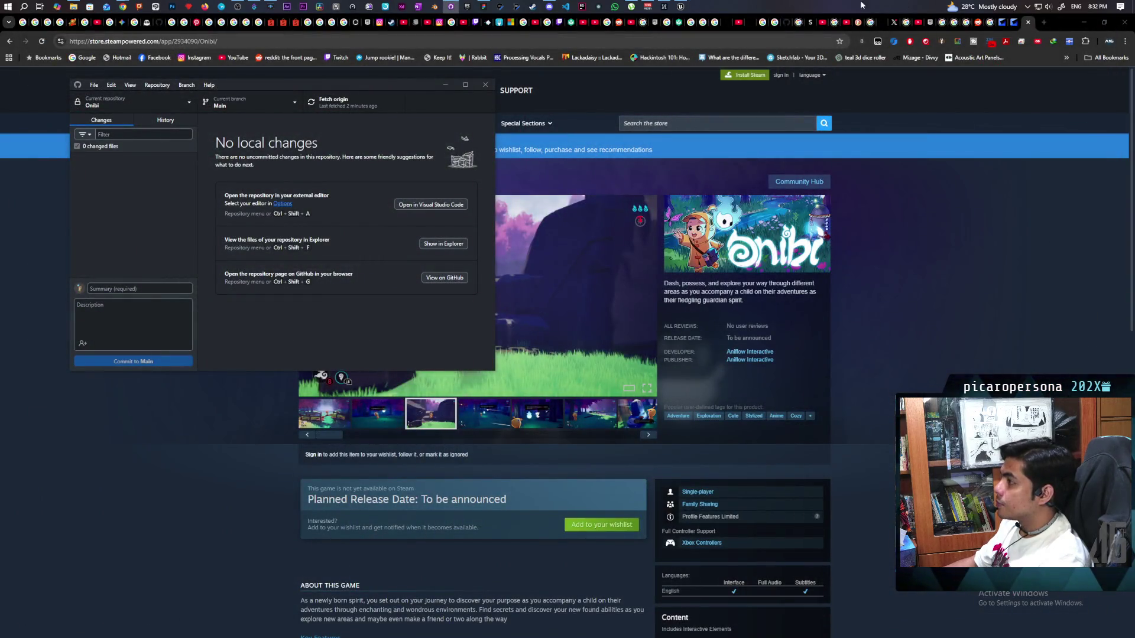
click(681, 7)
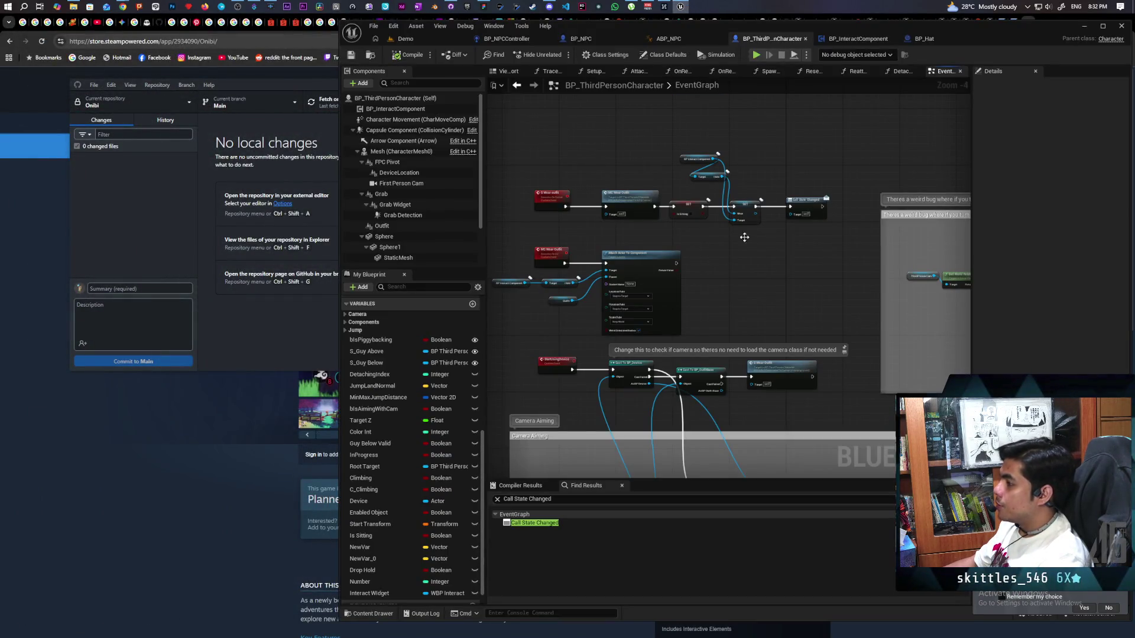
Step: Center the IA_Interact logic and select the BP Interact Component and S Interact nodes
scroll(706, 254, up, 2)
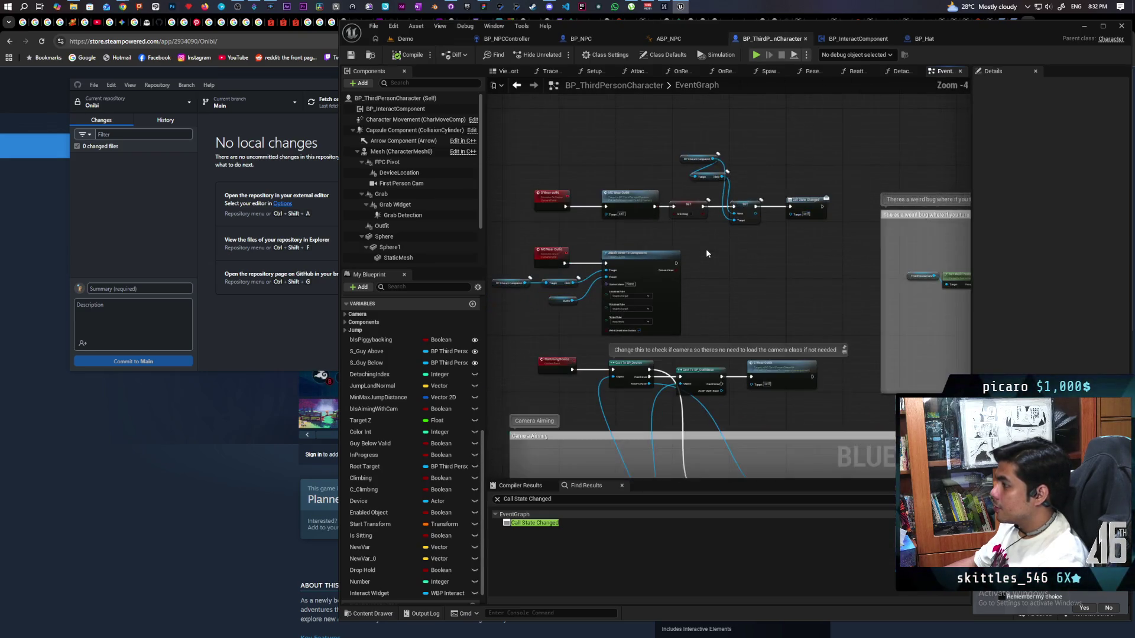
mouse_move(707, 253)
mouse_down()
mouse_move(796, 310)
mouse_move(790, 287)
mouse_move(810, 273)
mouse_move(754, 281)
mouse_up()
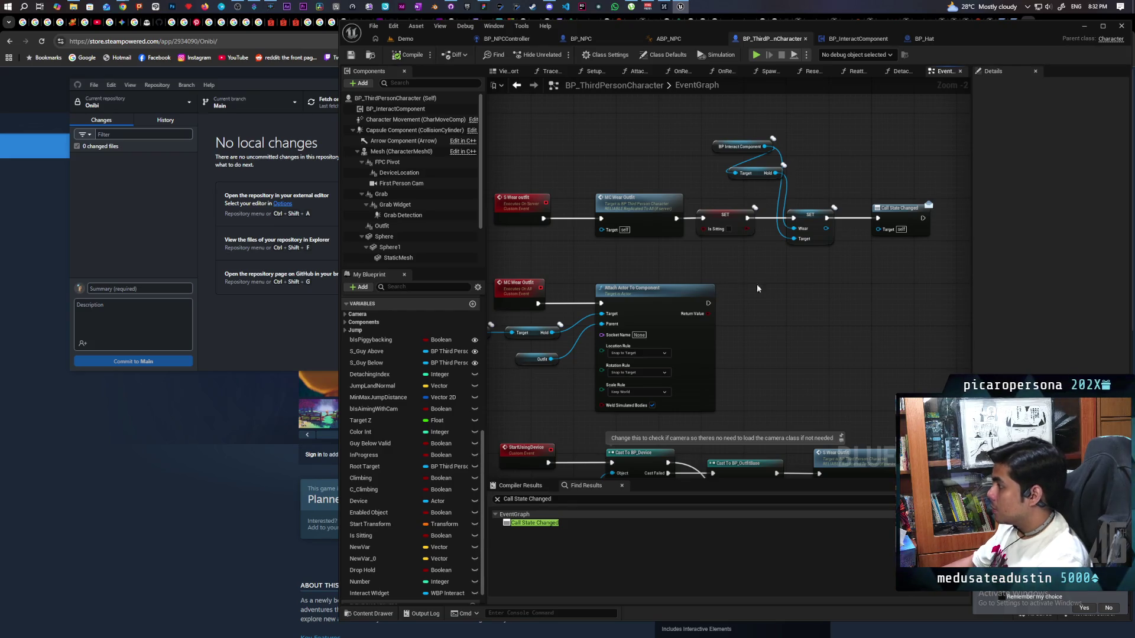
scroll(793, 275, down, 5)
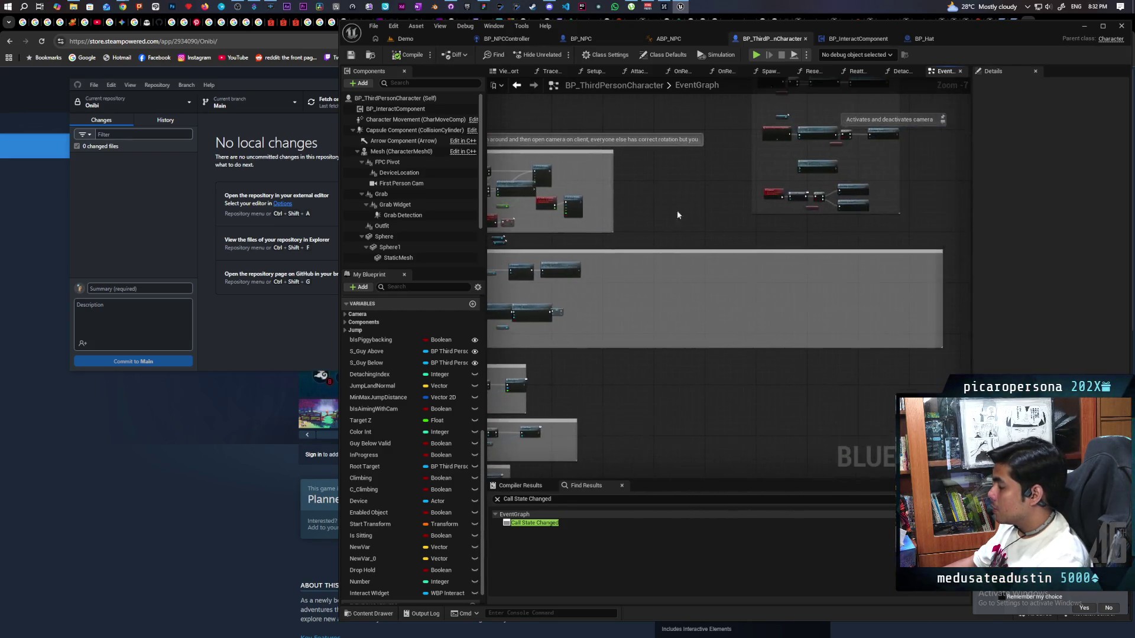
scroll(676, 215, up, 5)
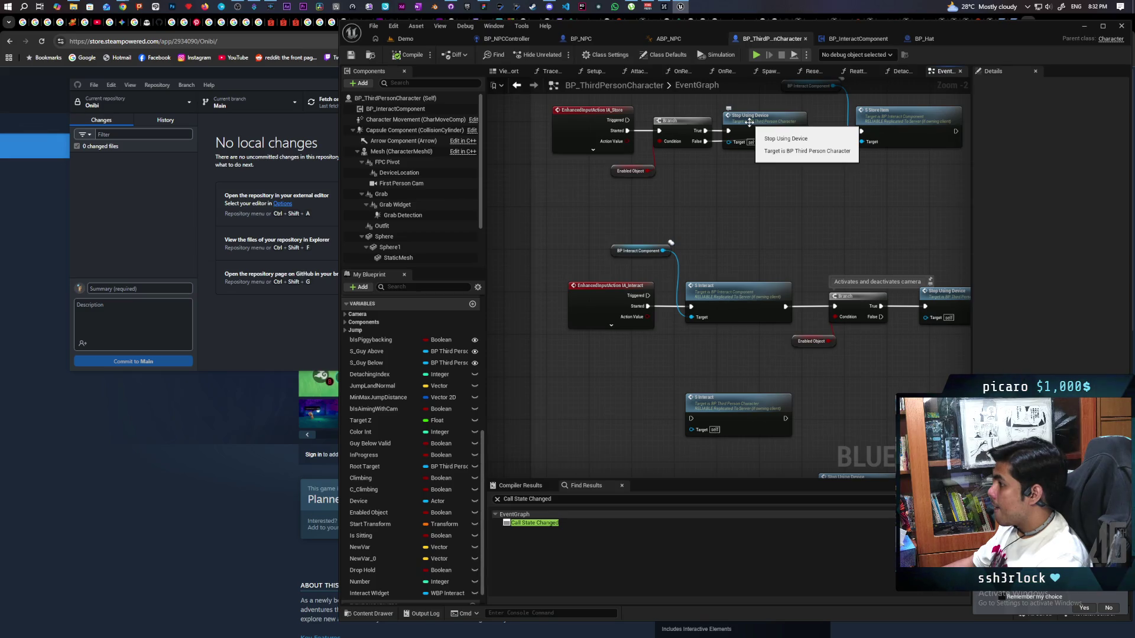
drag(725, 270, 692, 219)
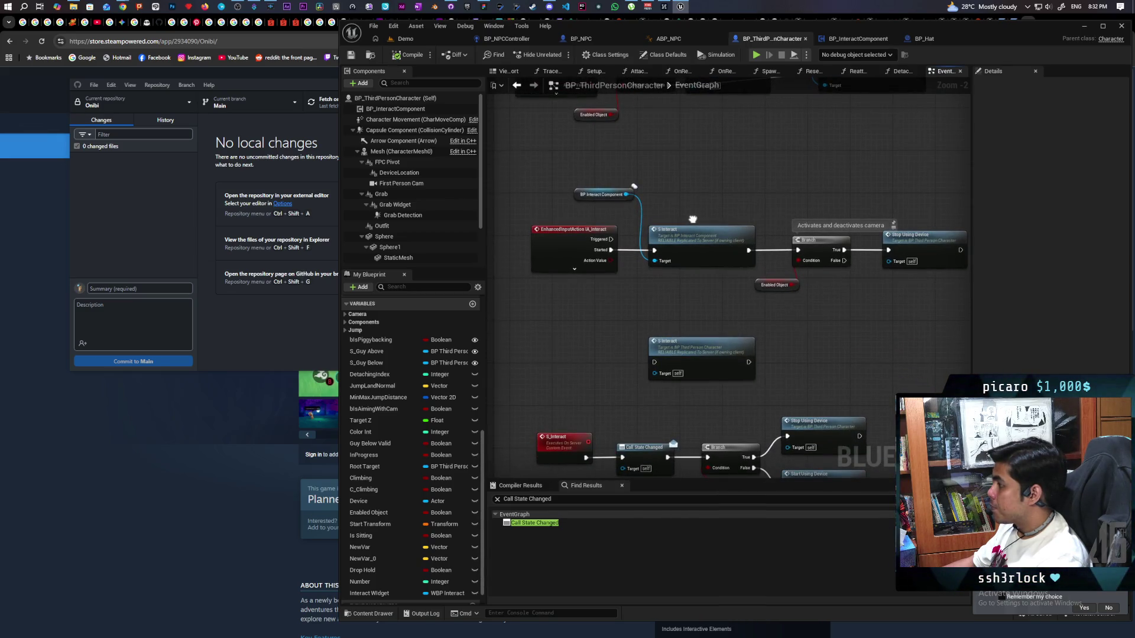
mouse_move(750, 183)
mouse_down()
mouse_move(676, 233)
mouse_move(599, 329)
mouse_up()
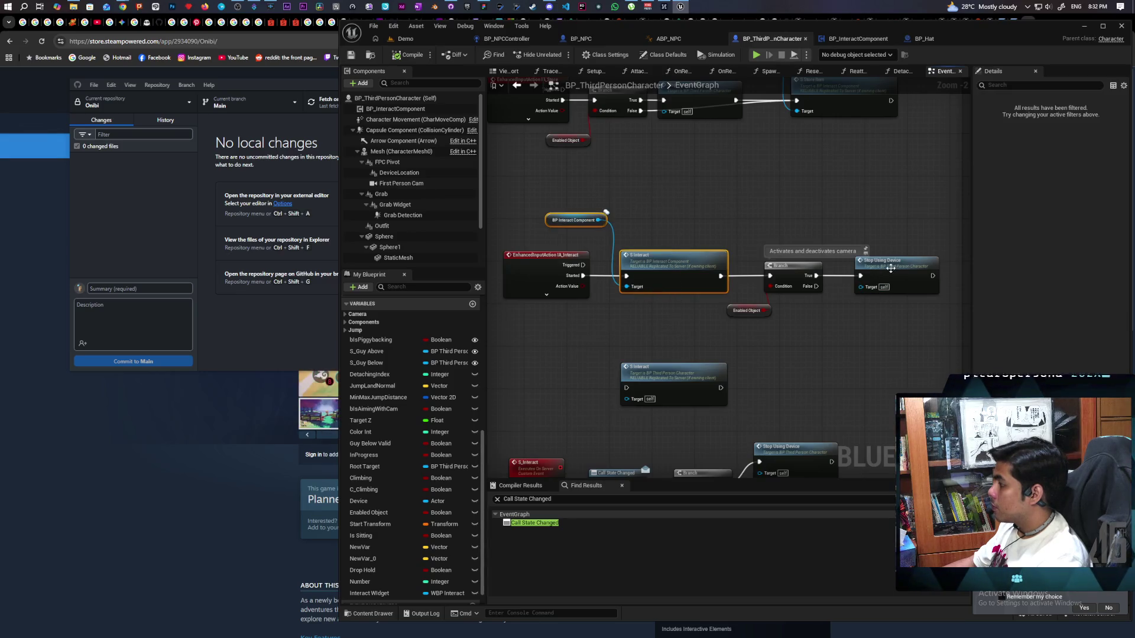
Step: Copy the BP Interact Component reference and SET Wear node and paste them beside StopUsingDevice
double_click(890, 268)
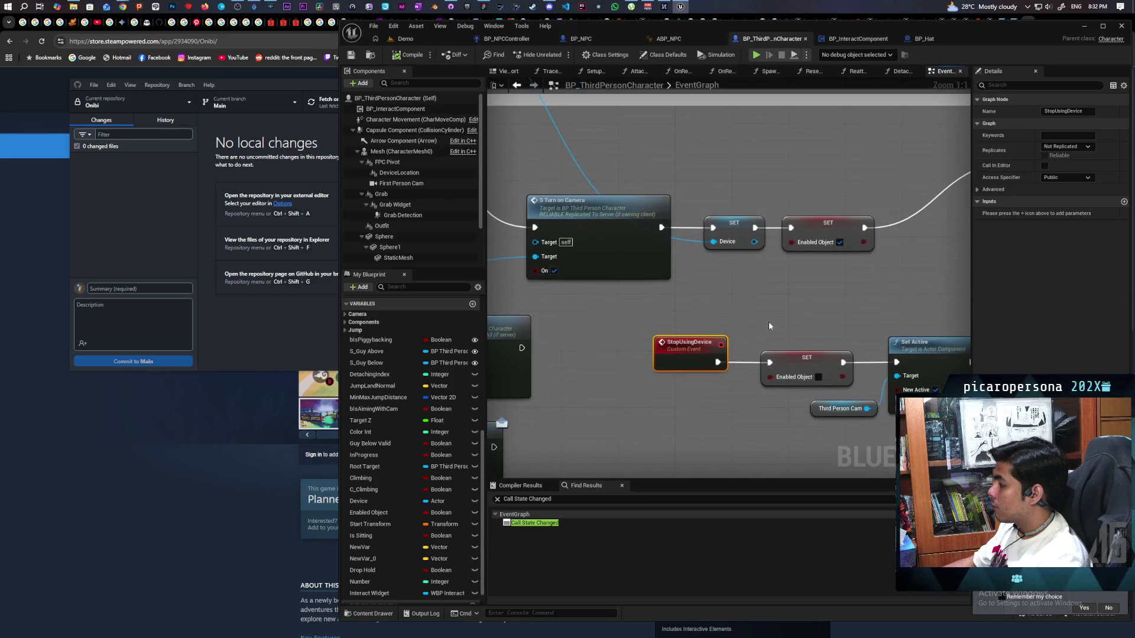
scroll(769, 326, down, 4)
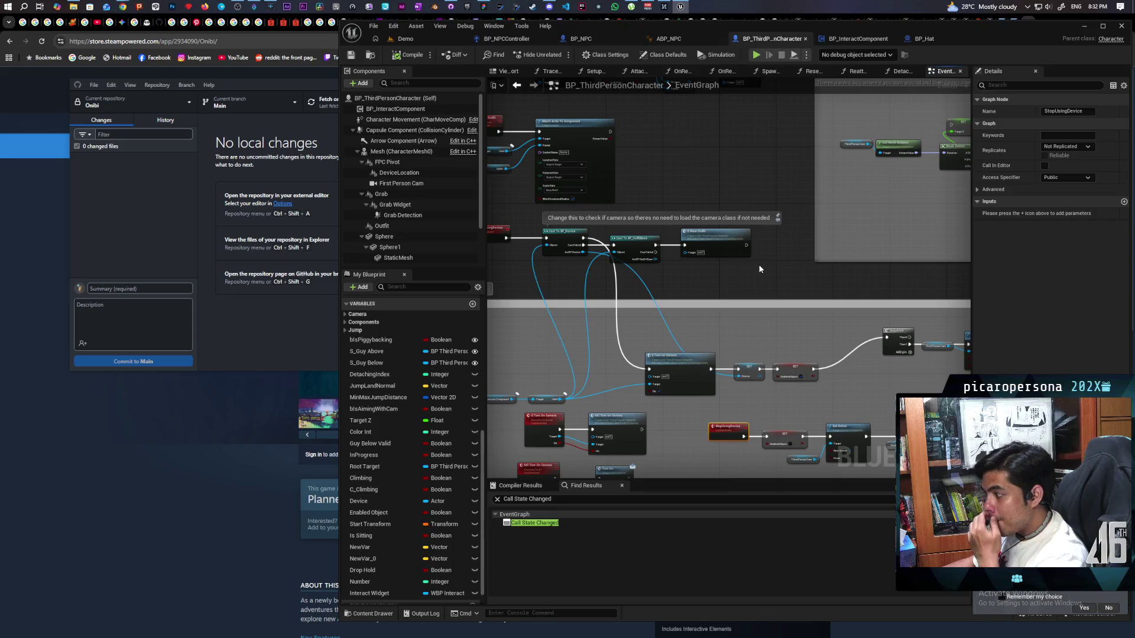
scroll(751, 274, up, 2)
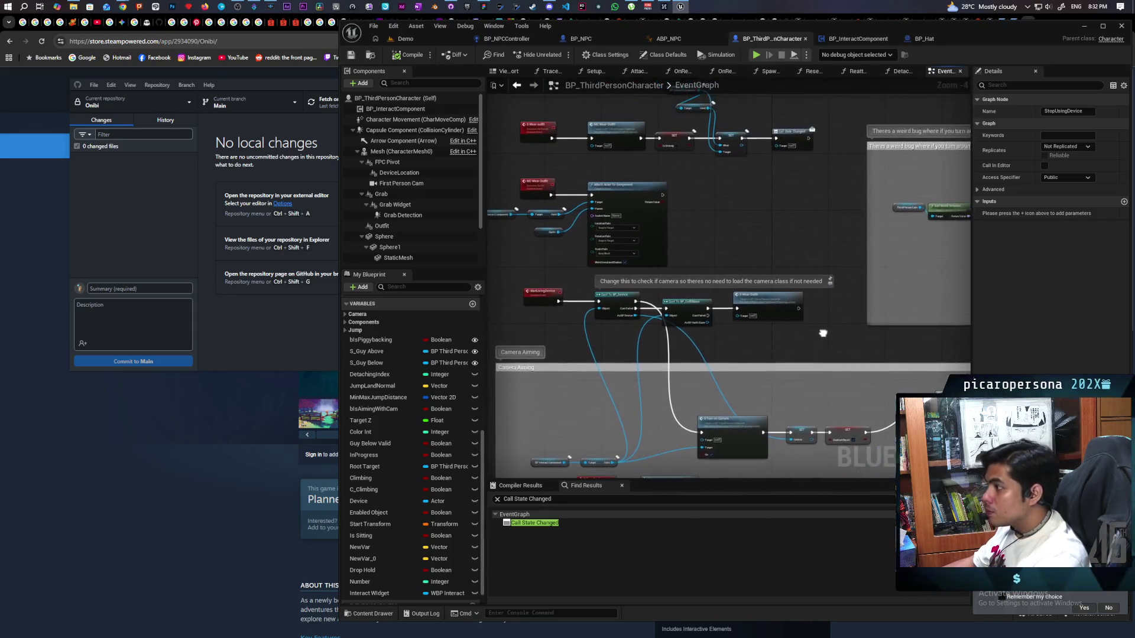
scroll(782, 285, down, 2)
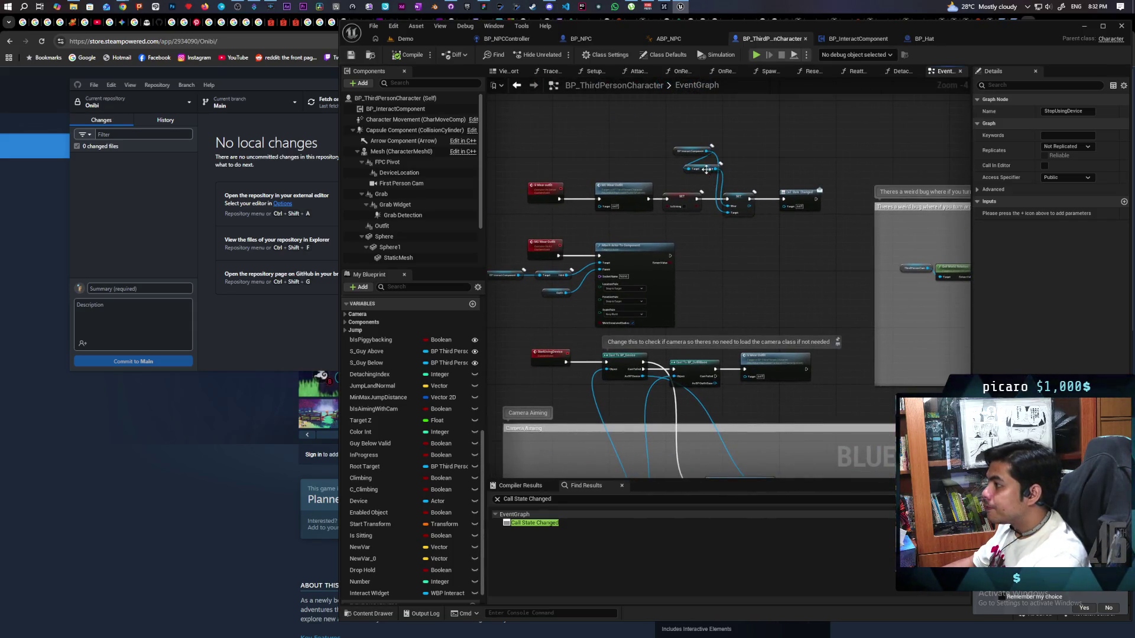
drag(707, 169, 679, 172)
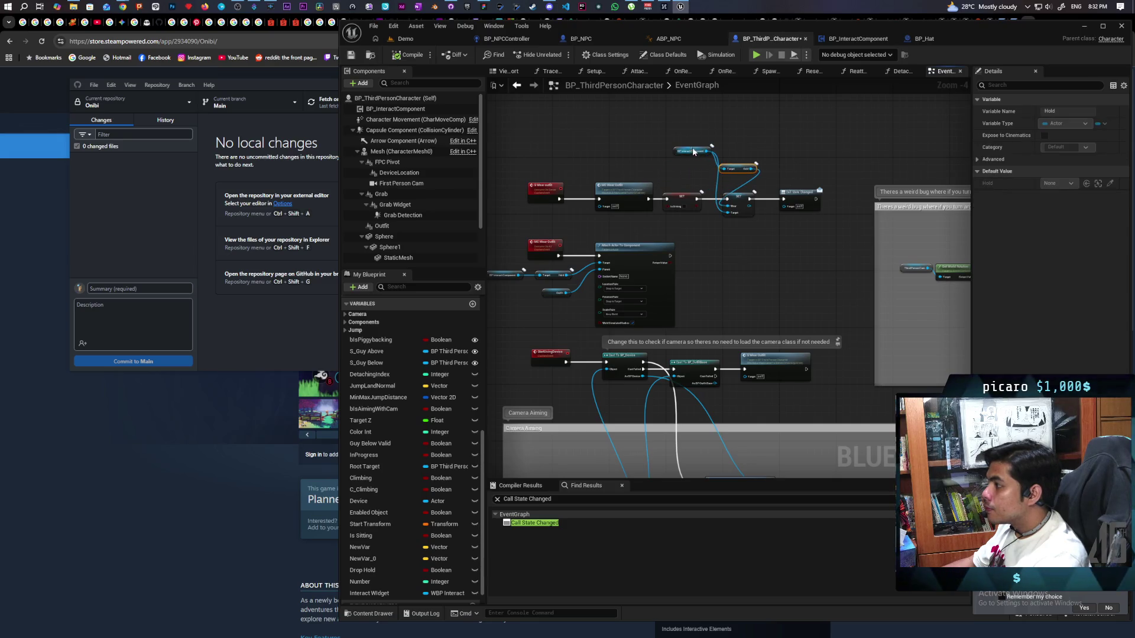
click(695, 152)
ctrl+click(740, 208)
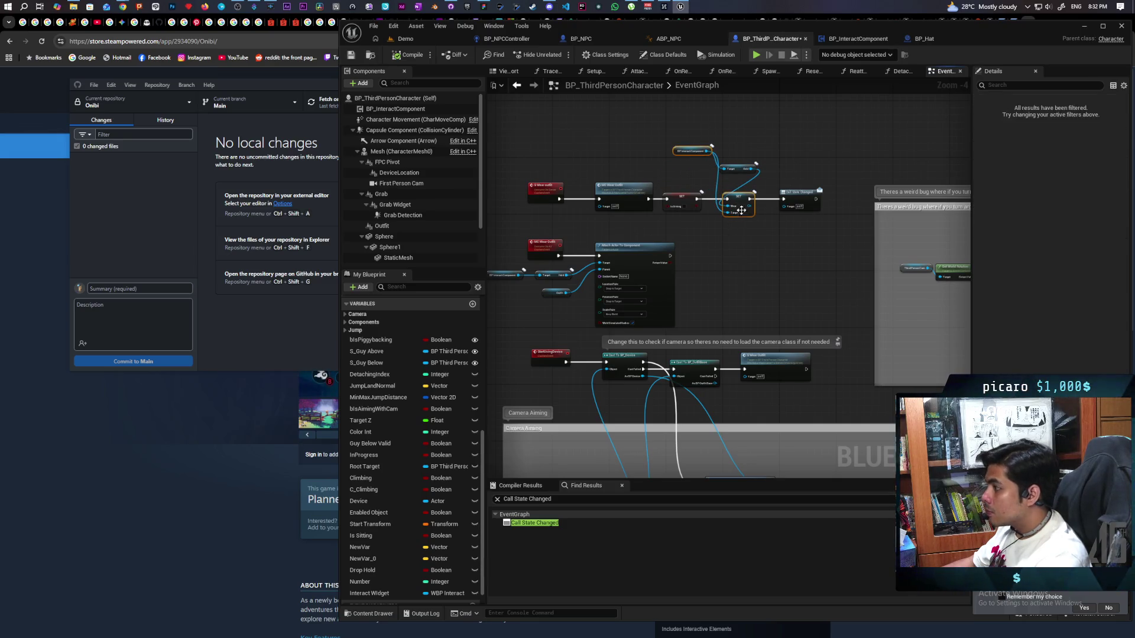
drag(776, 270, 747, 289)
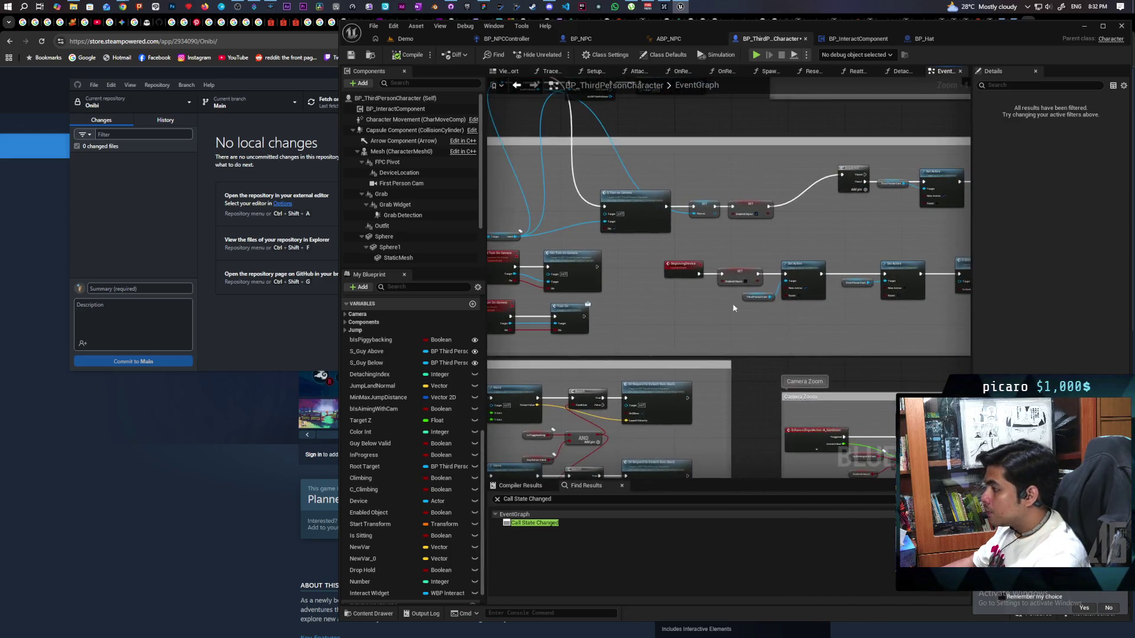
scroll(709, 312, up, 2)
key(ctrl+v)
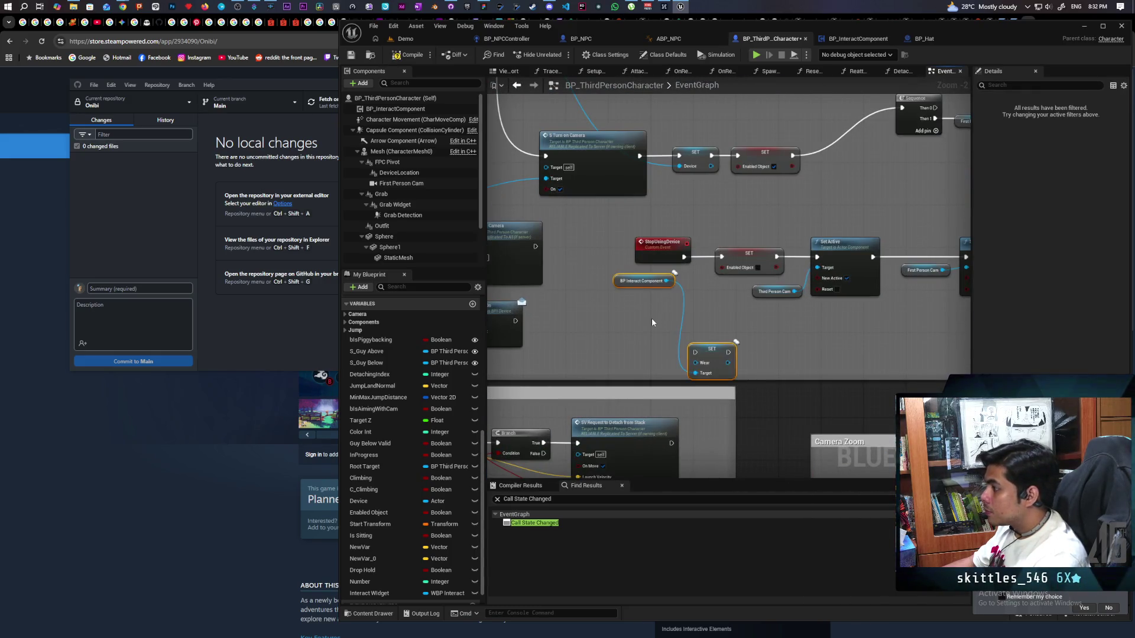
Step: Arrange the pasted component reference and Wear setter right after the StopUsingDevice event
drag(634, 284, 607, 310)
drag(684, 247, 642, 247)
mouse_move(716, 360)
mouse_down()
mouse_move(685, 267)
mouse_move(663, 257)
mouse_up()
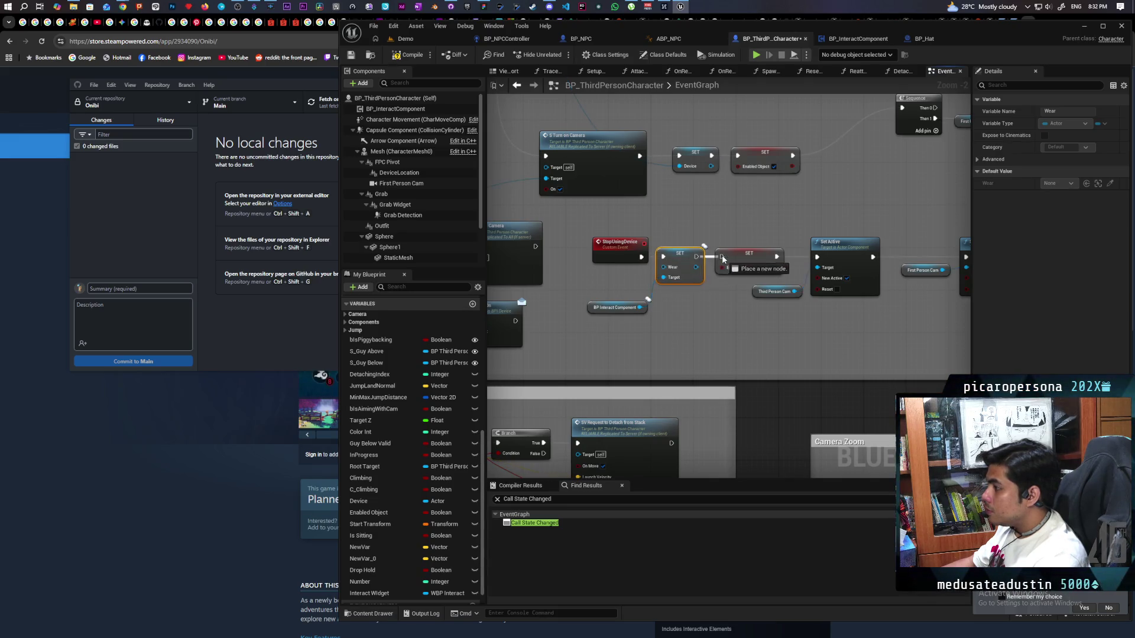
scroll(709, 344, down, 2)
drag(750, 278, 834, 383)
scroll(758, 303, up, 1)
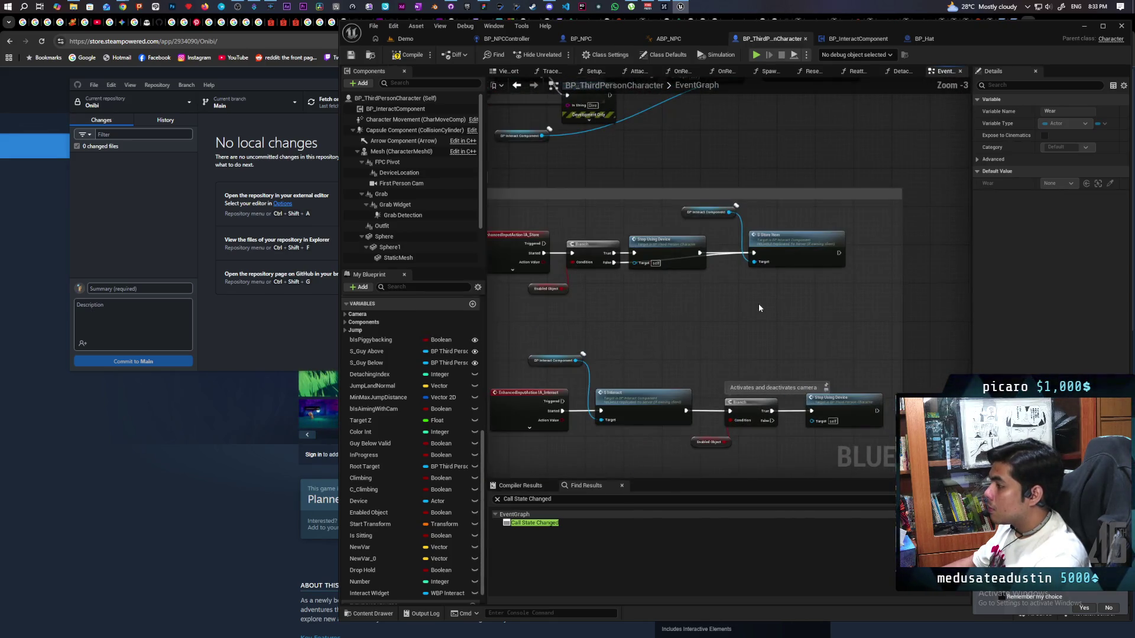
mouse_move(757, 303)
mouse_down()
mouse_move(827, 327)
mouse_move(813, 243)
mouse_up()
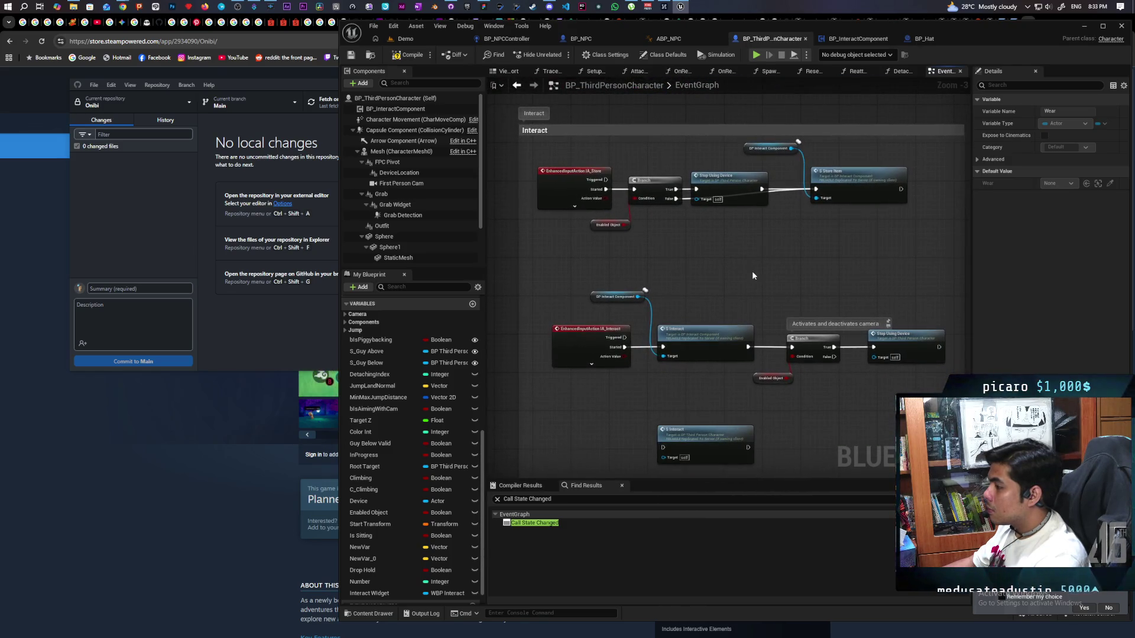
scroll(781, 267, down, 1)
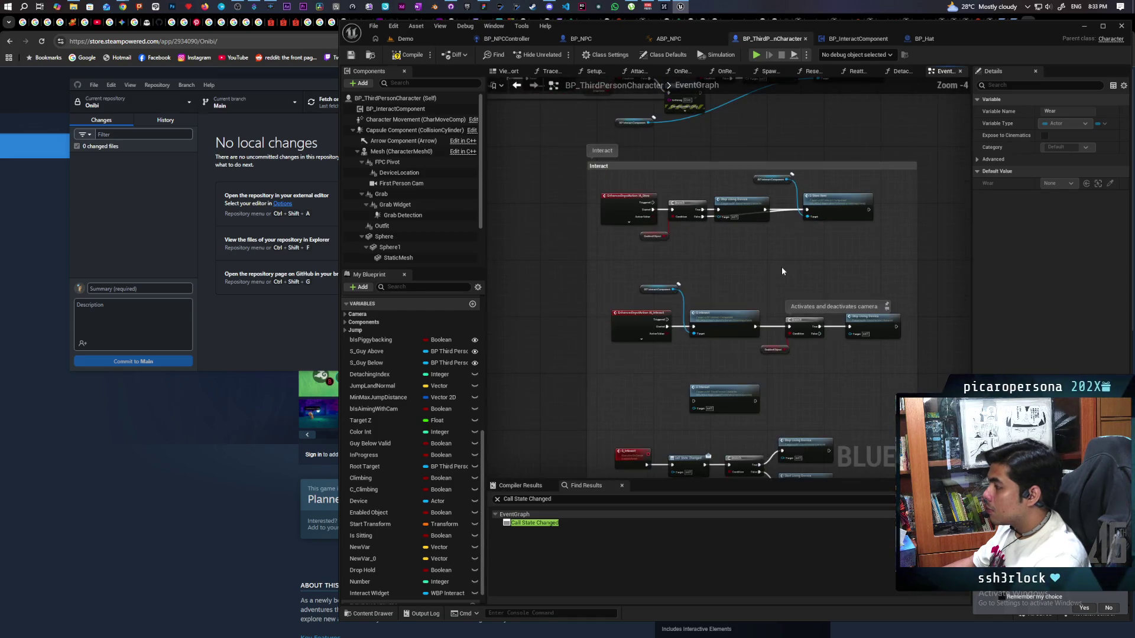
scroll(781, 267, up, 1)
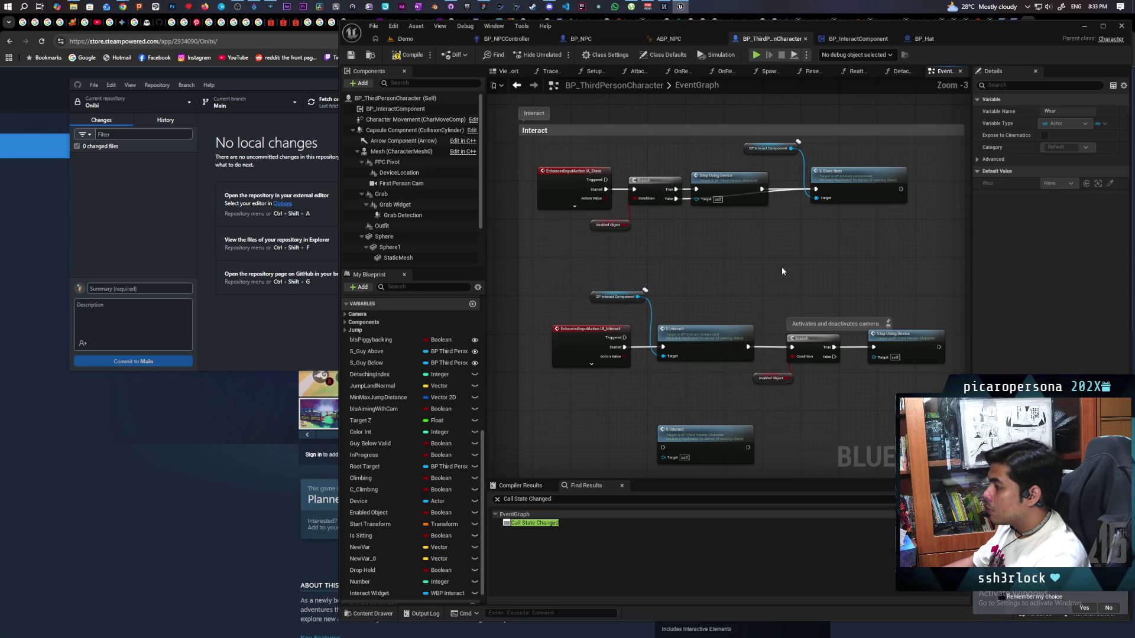
Step: Bring the StopUsingDevice event definition and its Sequence node into view
double_click(906, 349)
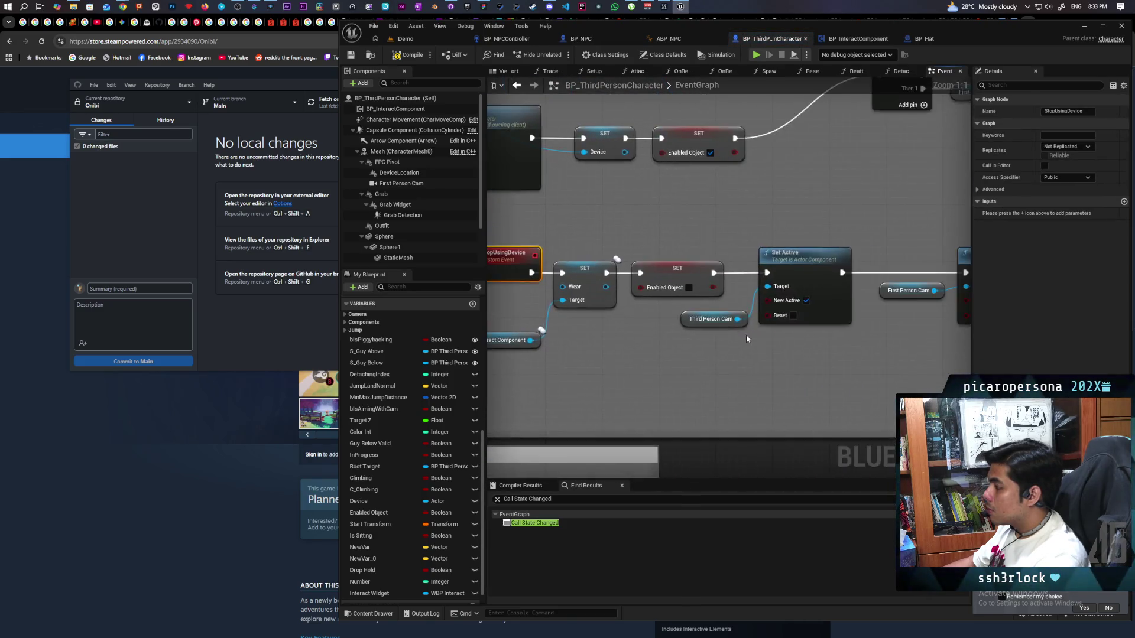
scroll(735, 341, down, 2)
mouse_move(594, 341)
mouse_down()
mouse_move(542, 339)
mouse_move(904, 350)
mouse_up()
mouse_move(538, 347)
mouse_down()
mouse_move(790, 349)
mouse_move(751, 351)
mouse_up()
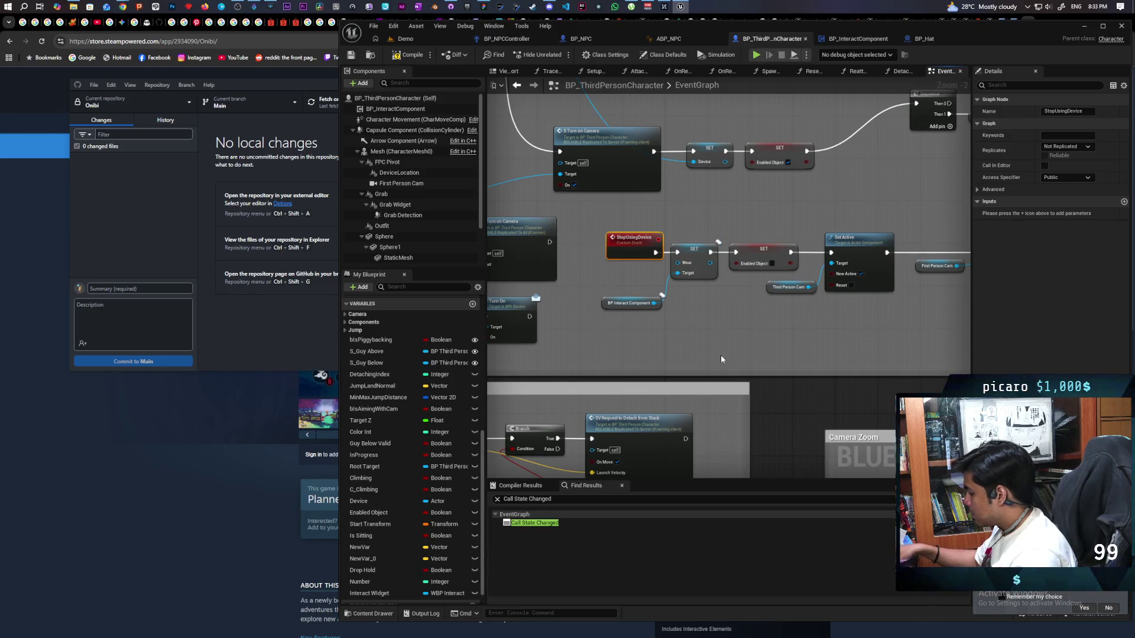
scroll(721, 354, down, 2)
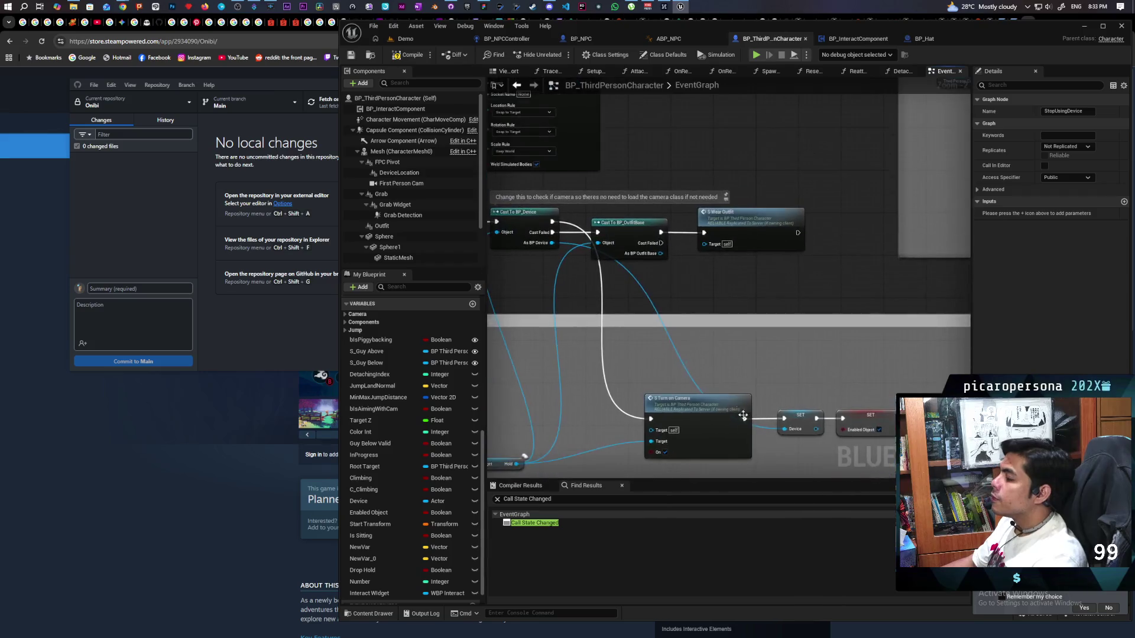
drag(737, 328, 768, 345)
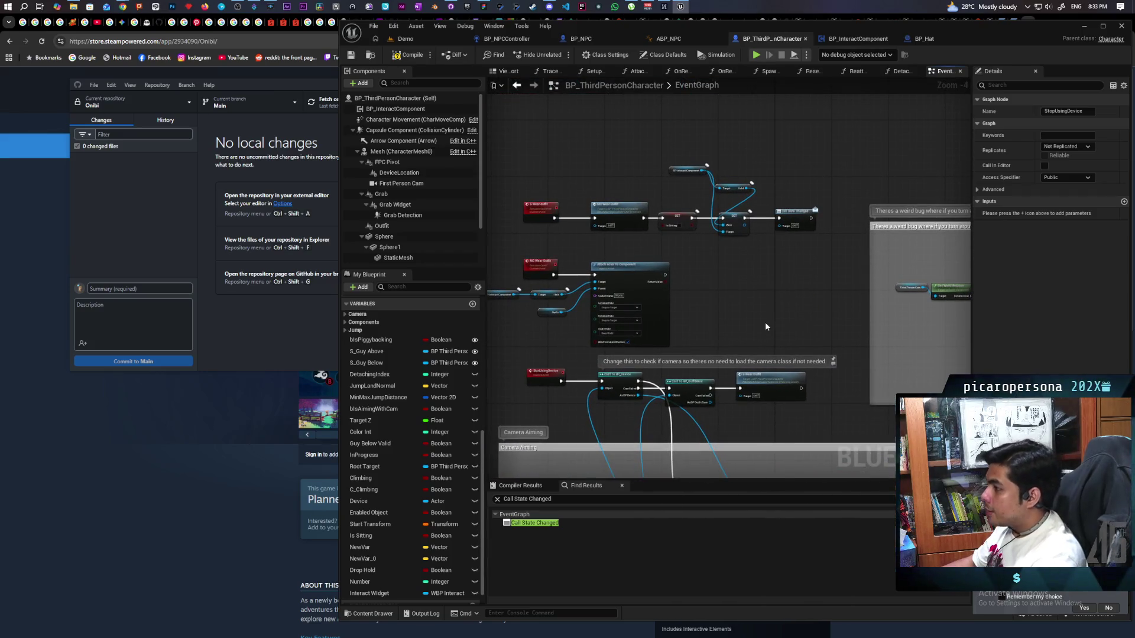
scroll(764, 322, up, 3)
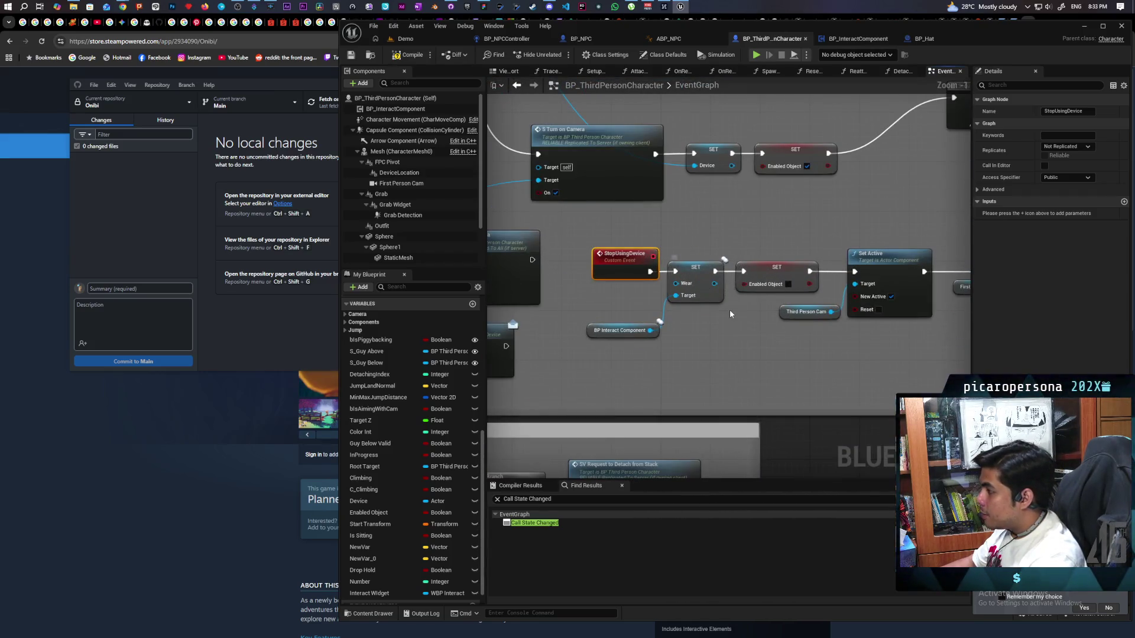
Step: Pull the Wear setter out of the StopUsingDevice chain and move it to the Interact section
mouse_move(687, 260)
mouse_down()
mouse_move(687, 303)
mouse_move(743, 272)
mouse_up()
scroll(753, 356, down, 1)
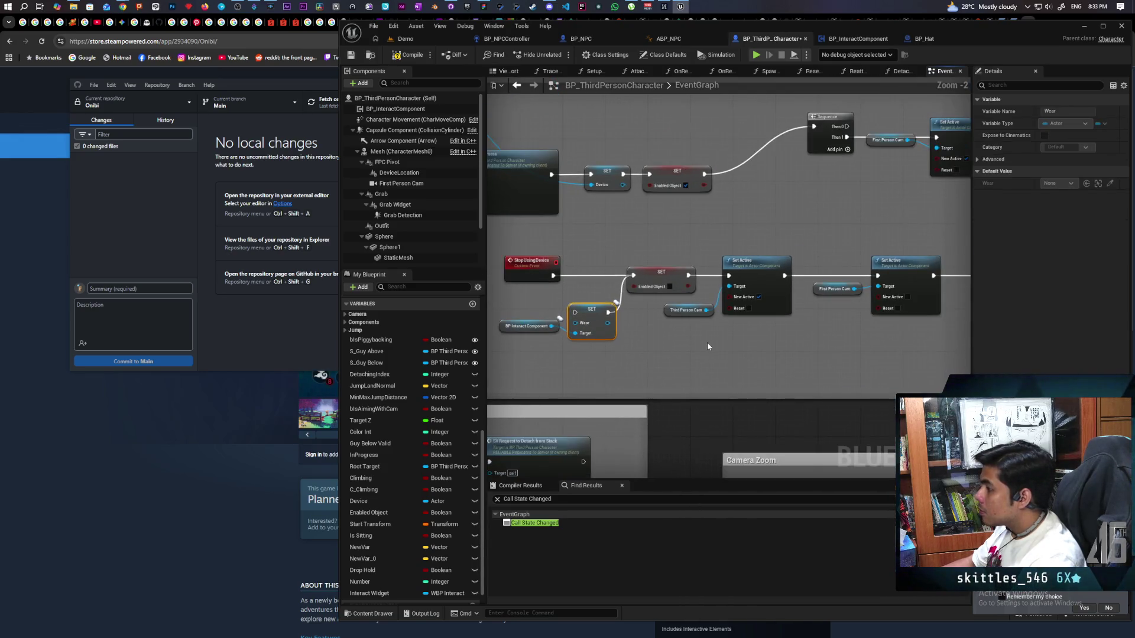
scroll(708, 345, down, 2)
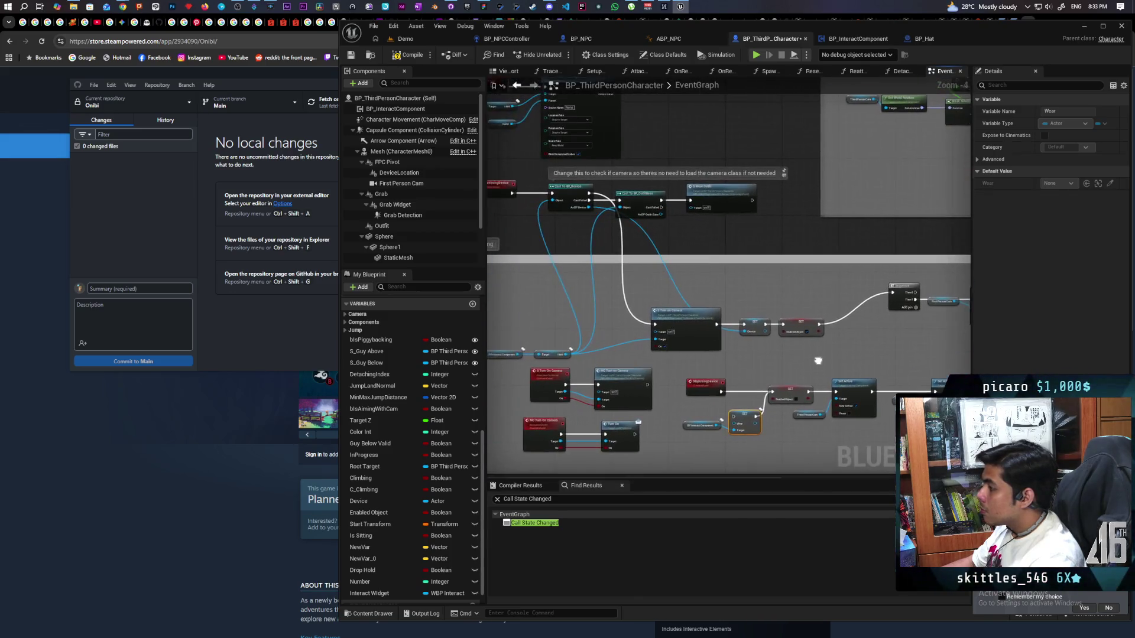
scroll(818, 360, down, 1)
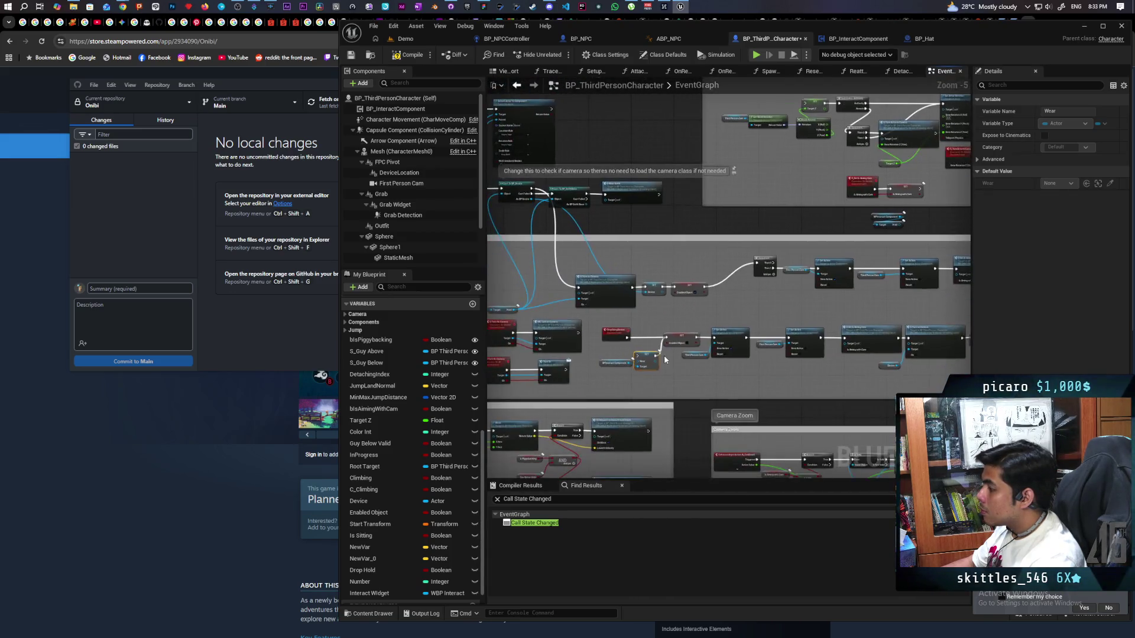
scroll(664, 356, up, 4)
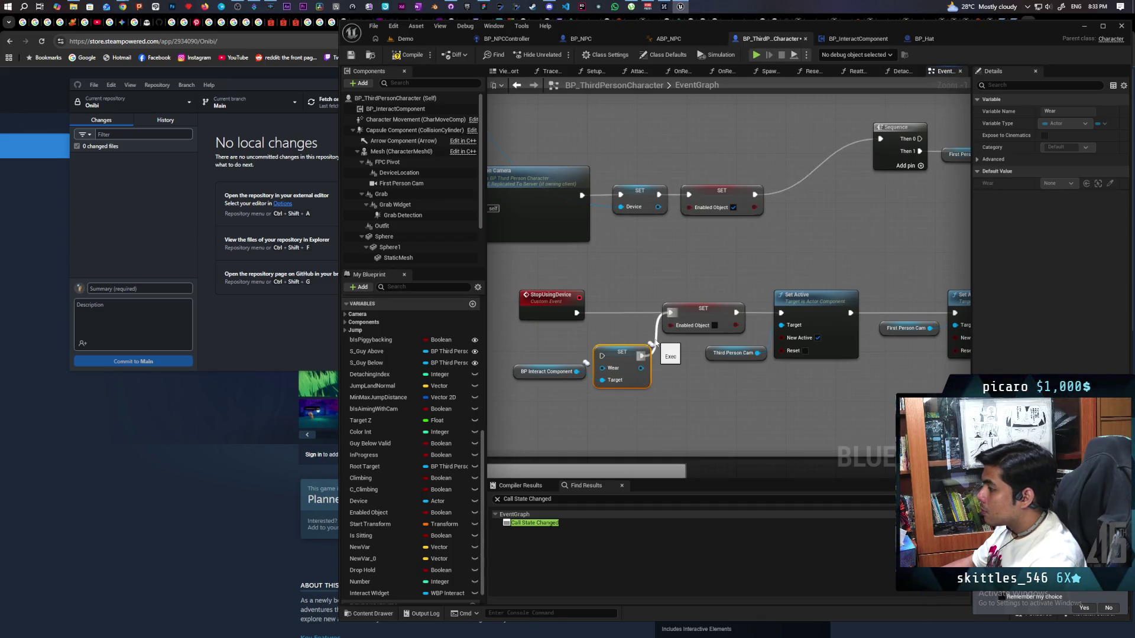
click(655, 343)
scroll(654, 328, down, 4)
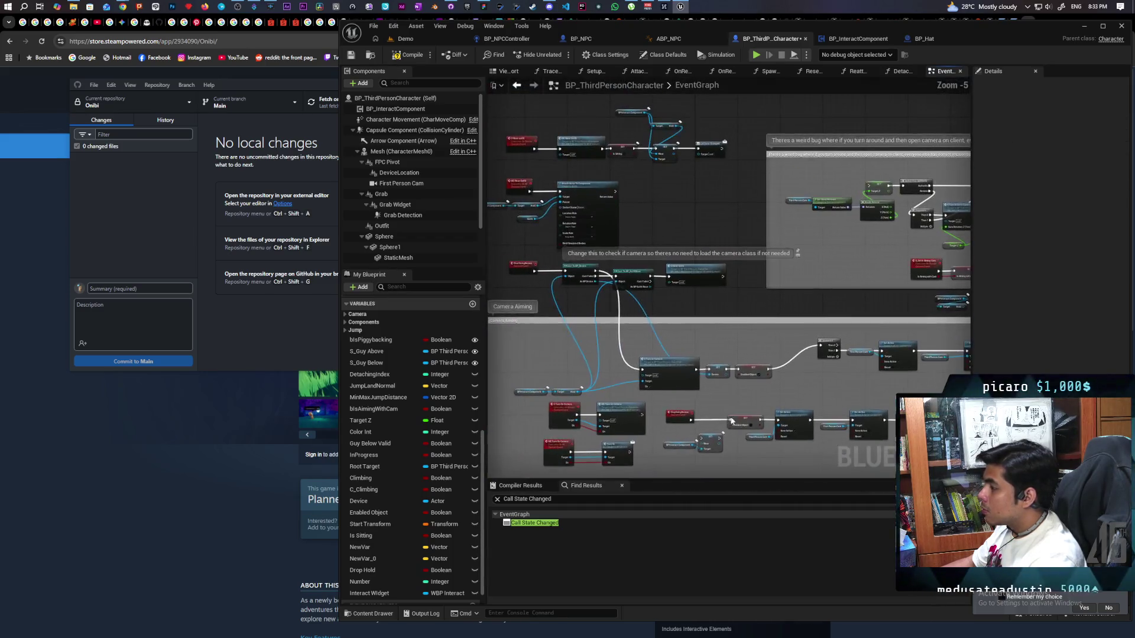
mouse_move(747, 294)
mouse_down()
mouse_move(697, 148)
mouse_move(786, 294)
mouse_move(647, 256)
mouse_up()
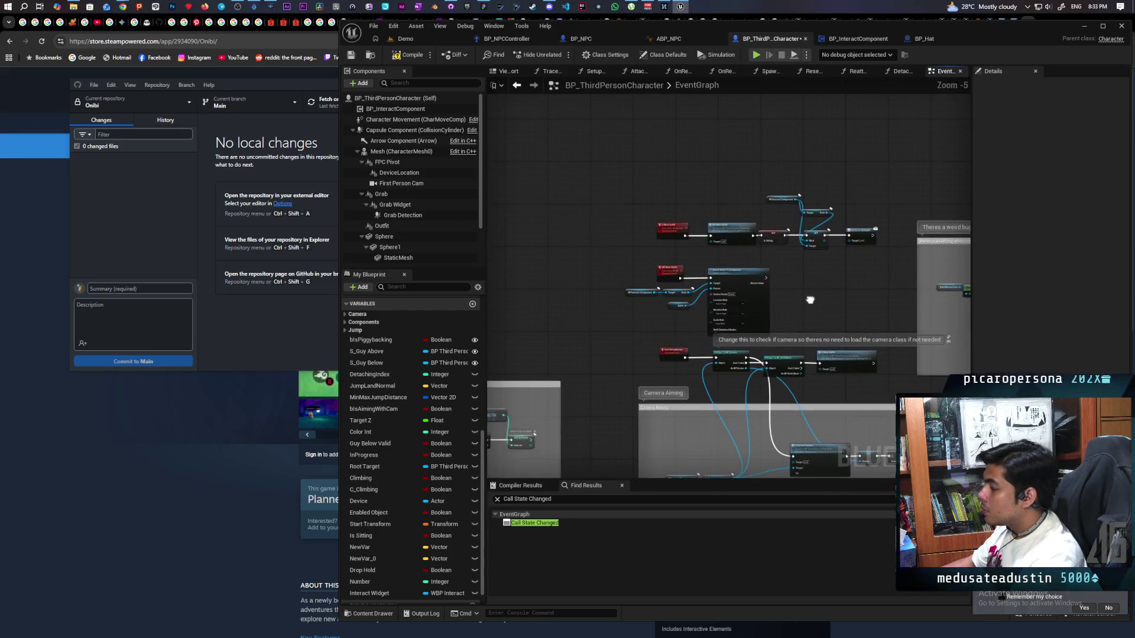
scroll(647, 256, up, 1)
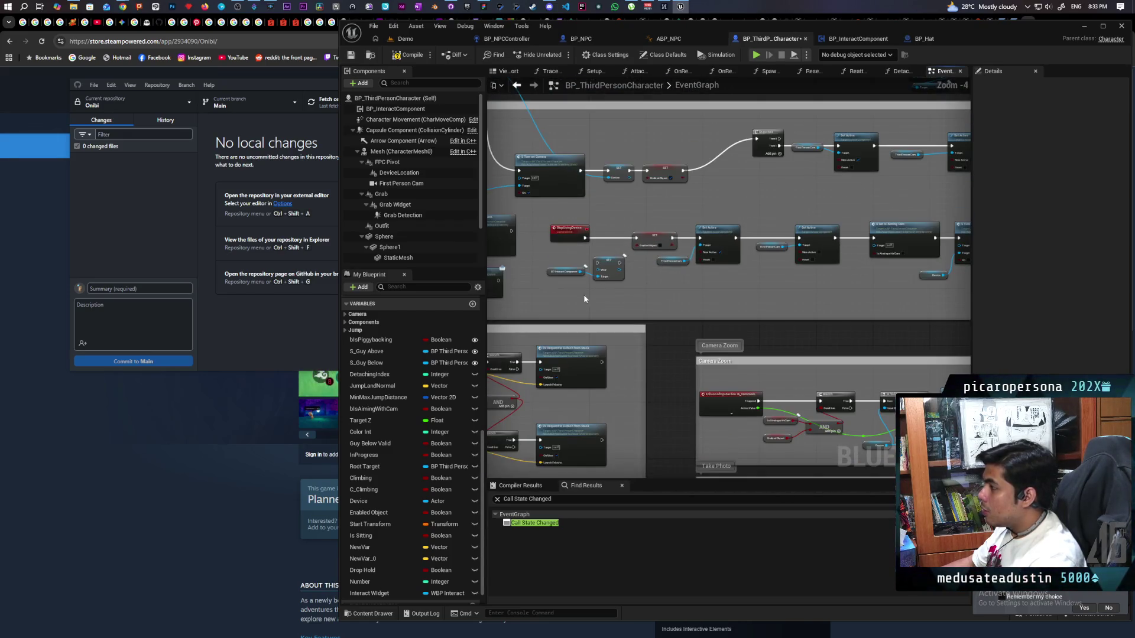
mouse_move(833, 284)
mouse_down()
mouse_move(979, 99)
mouse_move(1062, 306)
mouse_move(836, 278)
mouse_move(883, 327)
mouse_move(864, 329)
mouse_up()
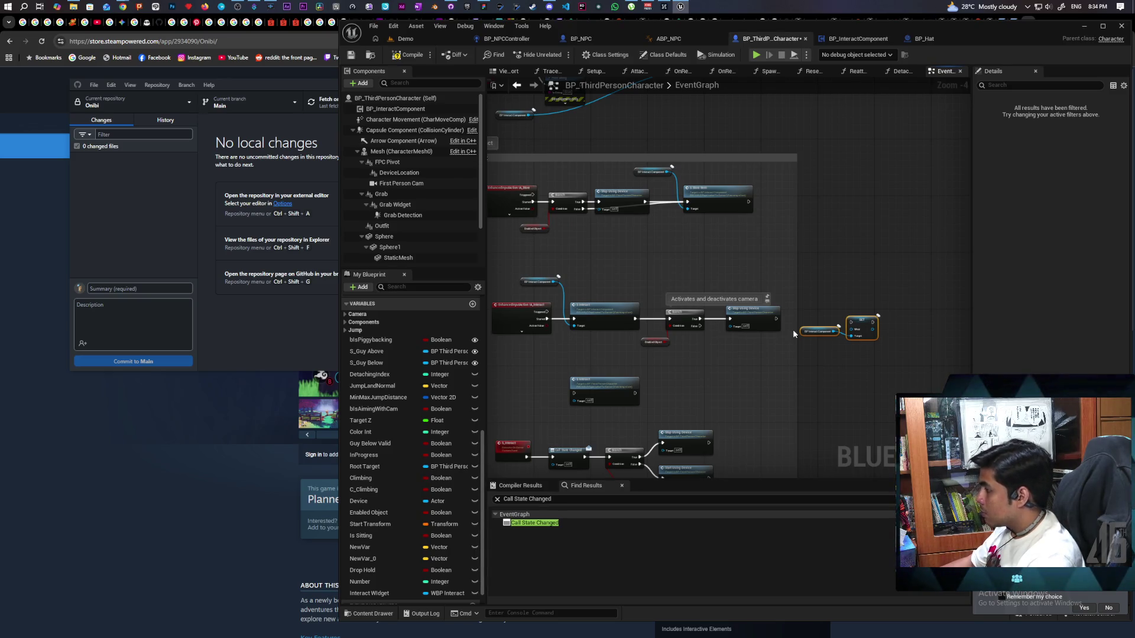
Step: Place the component reference below the Wear setter and shift both further right
scroll(793, 328, up, 2)
click(835, 335)
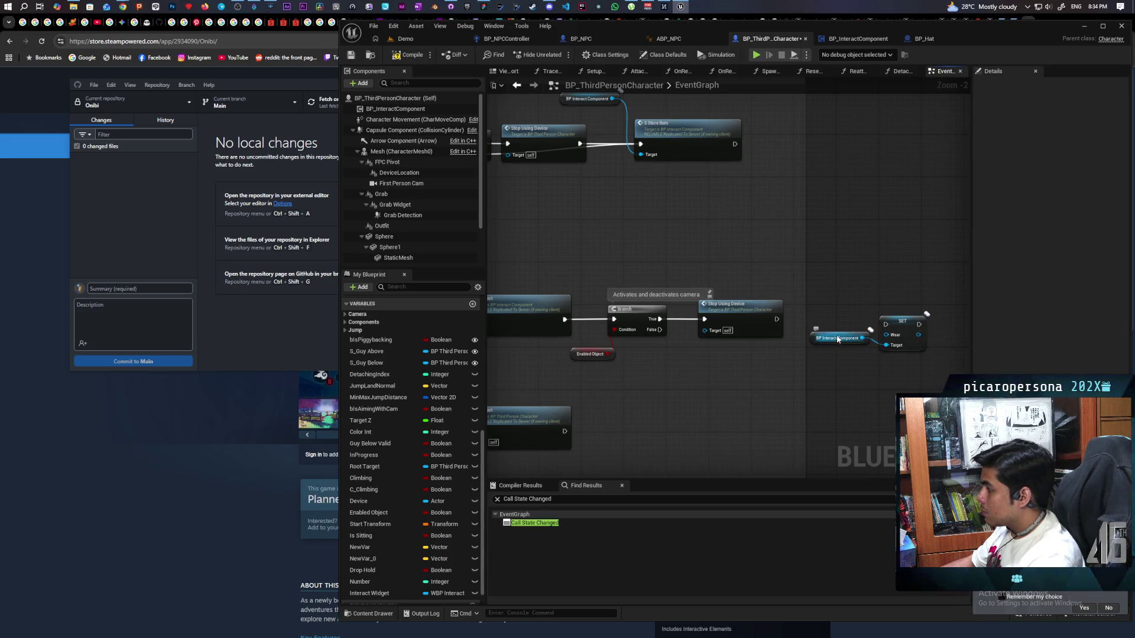
drag(835, 335, 848, 384)
drag(845, 331, 905, 384)
drag(903, 323, 940, 324)
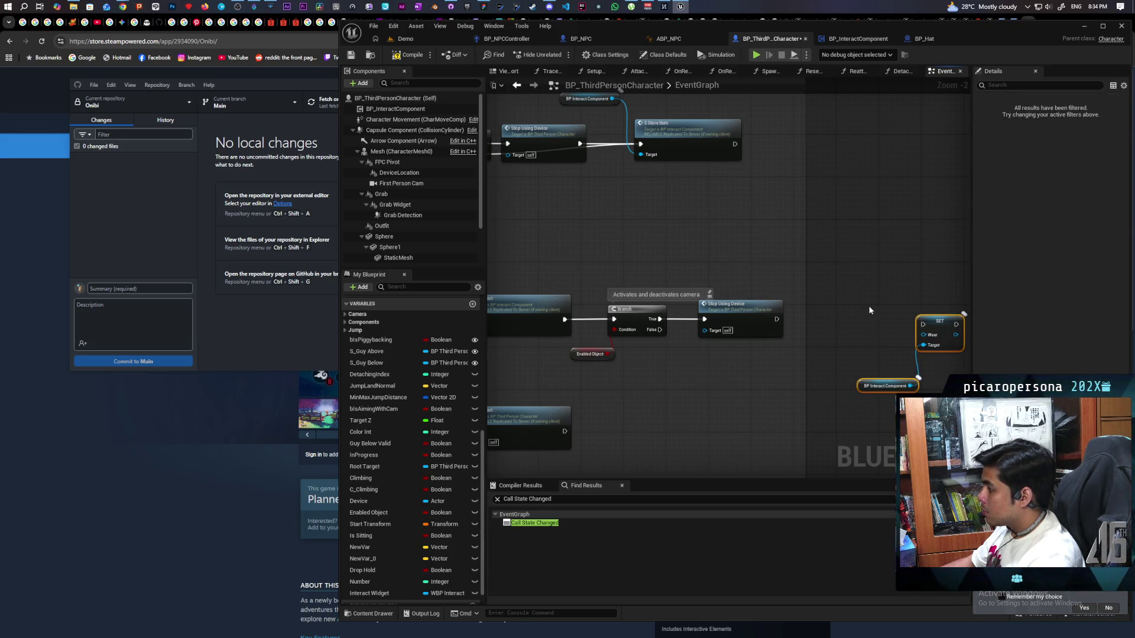
Step: Create a server-run custom event 'S remove wear' wired into the Wear setter
right_click(858, 271)
text(custom event)
key(Return)
text(S remove wear)
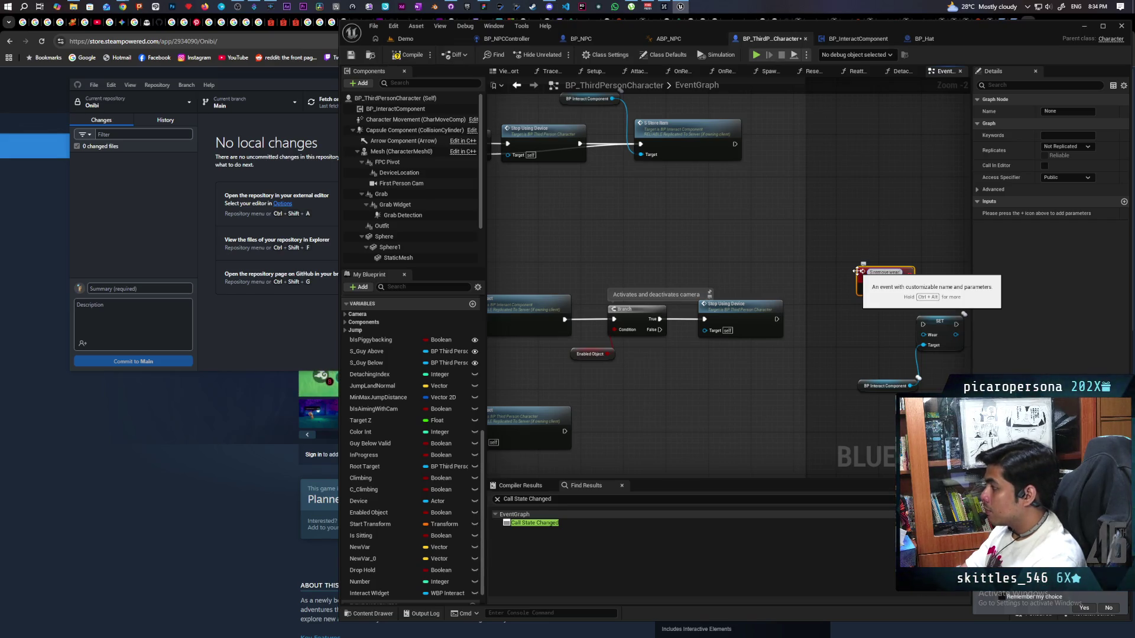
key(Return)
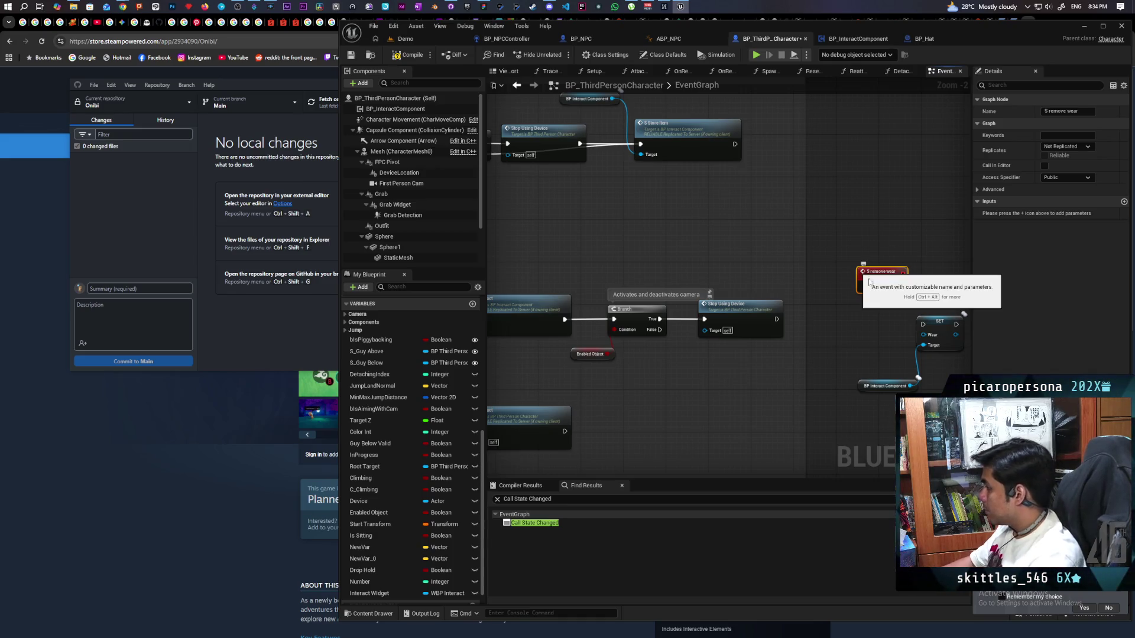
click(1067, 146)
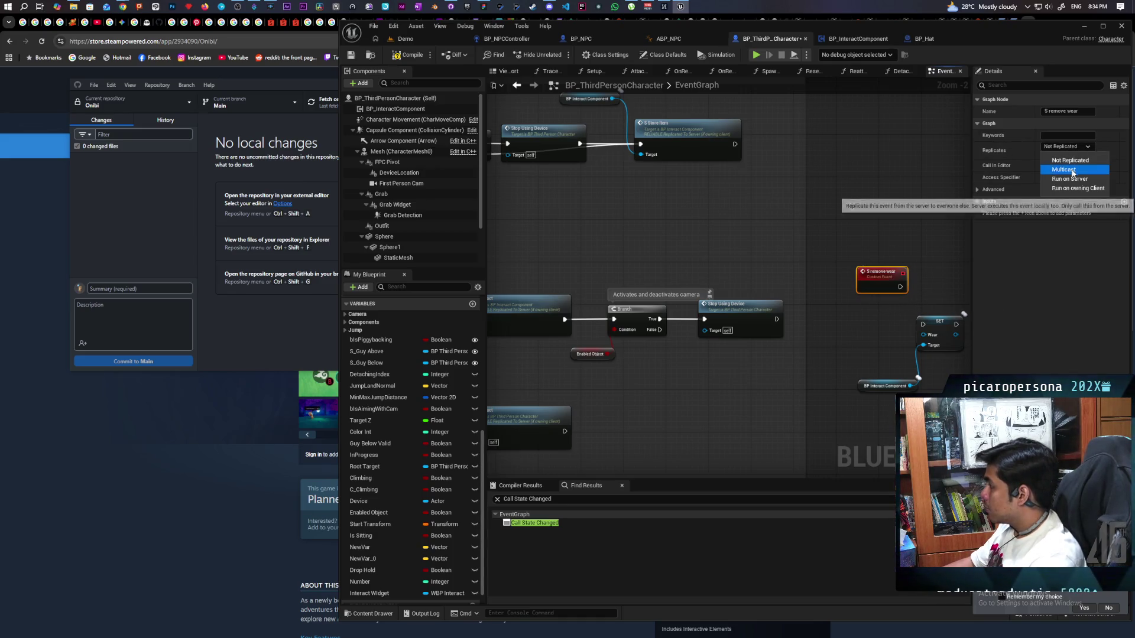
click(935, 372)
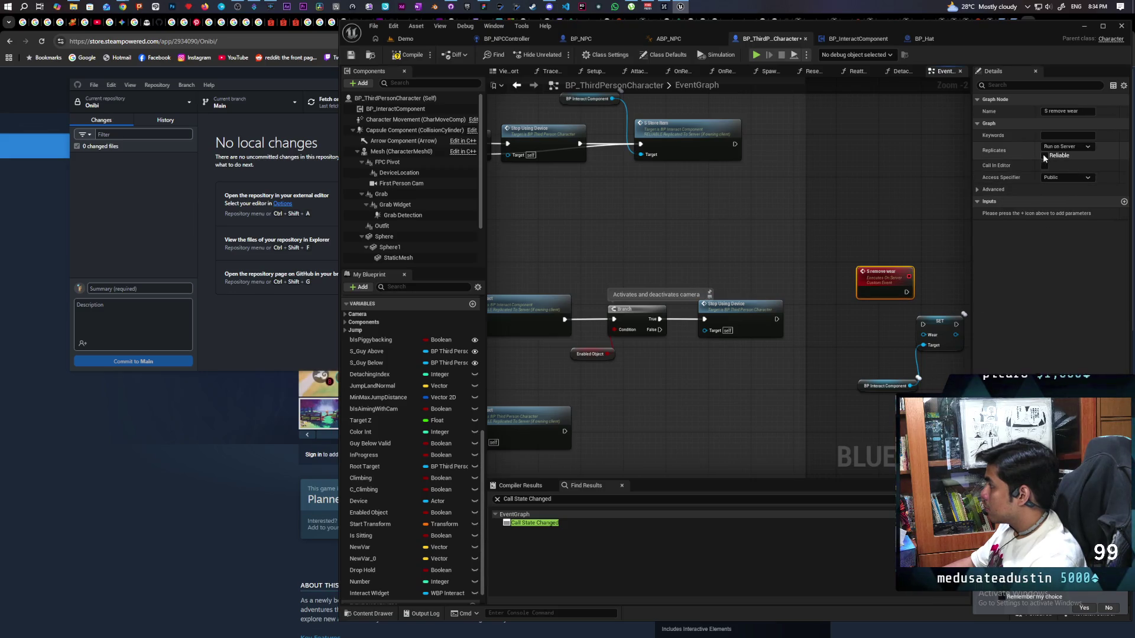
mouse_move(884, 275)
mouse_down()
mouse_move(875, 324)
mouse_move(923, 325)
mouse_move(873, 313)
mouse_up()
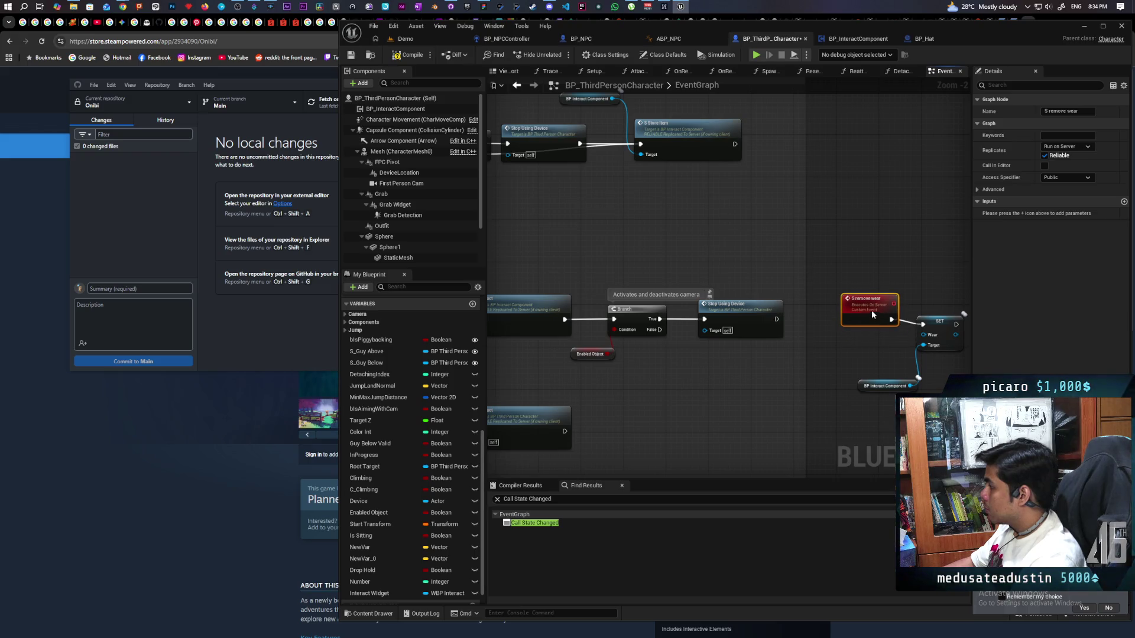
drag(934, 404, 935, 405)
drag(858, 385, 827, 253)
Step: Call S Remove Wear after Stop Using Device, then go back to the Demo level
drag(775, 319, 827, 325)
text(s remove wea)
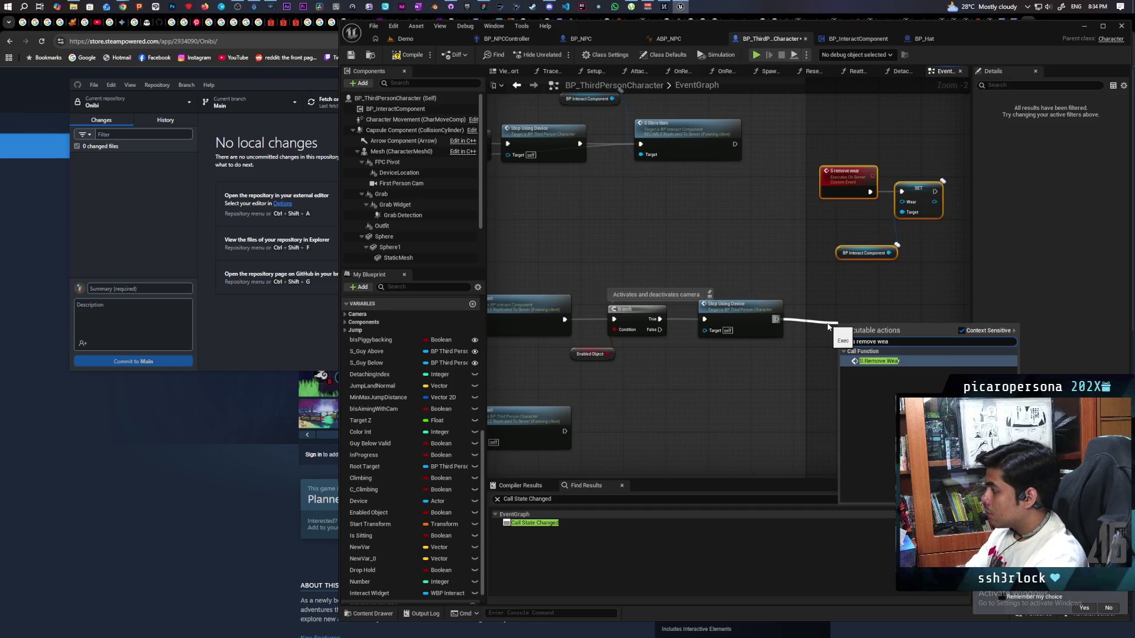
key(Return)
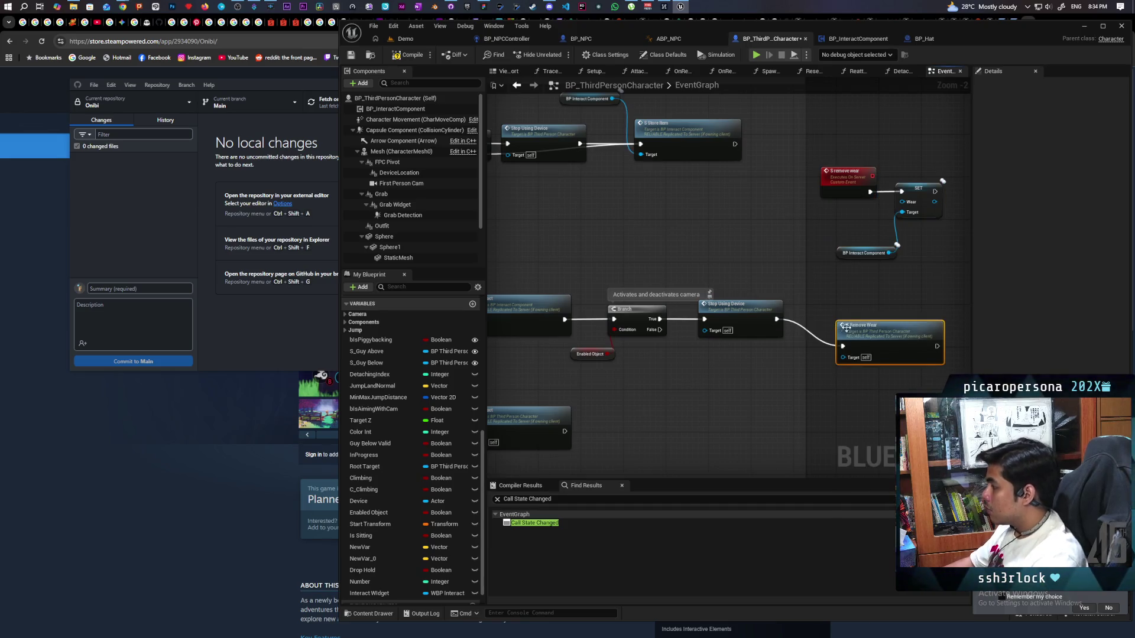
drag(848, 315, 846, 312)
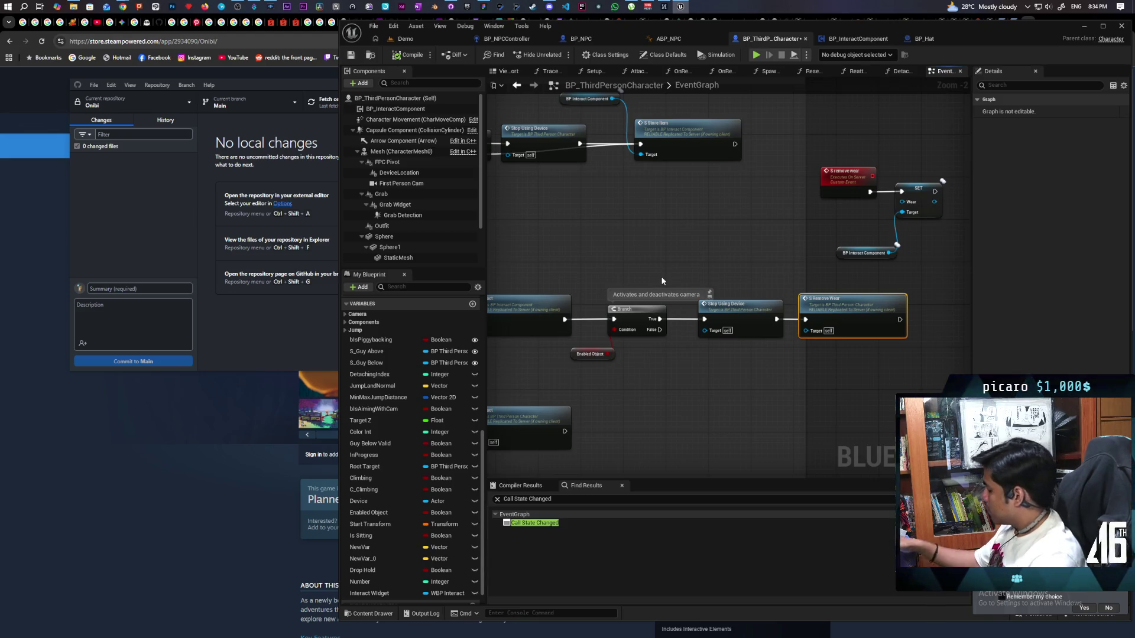
click(416, 28)
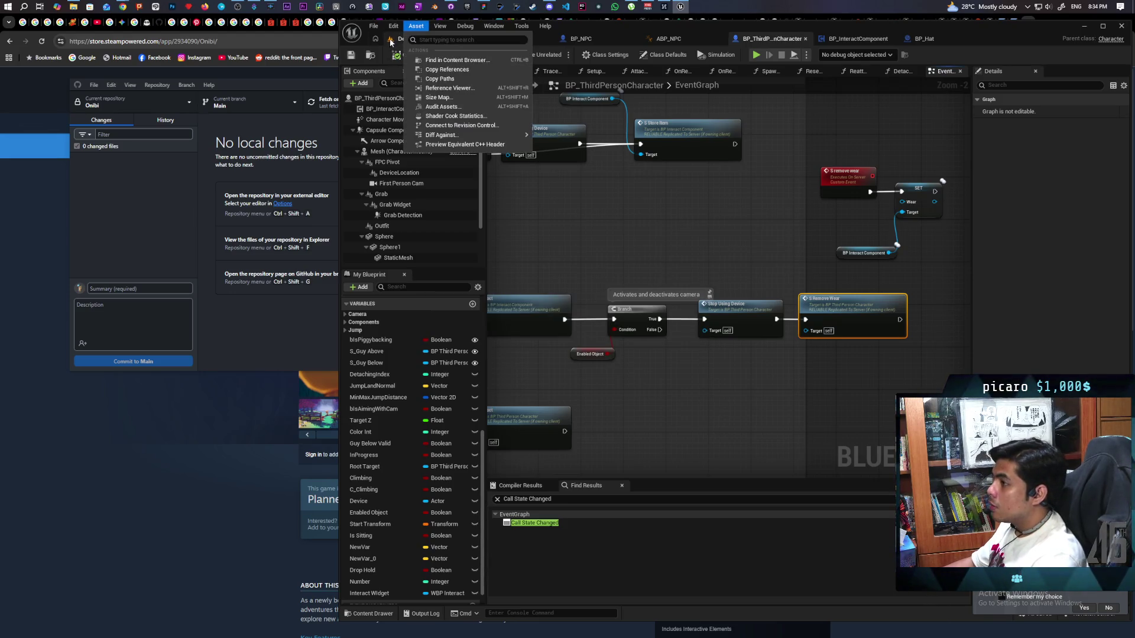
click(393, 39)
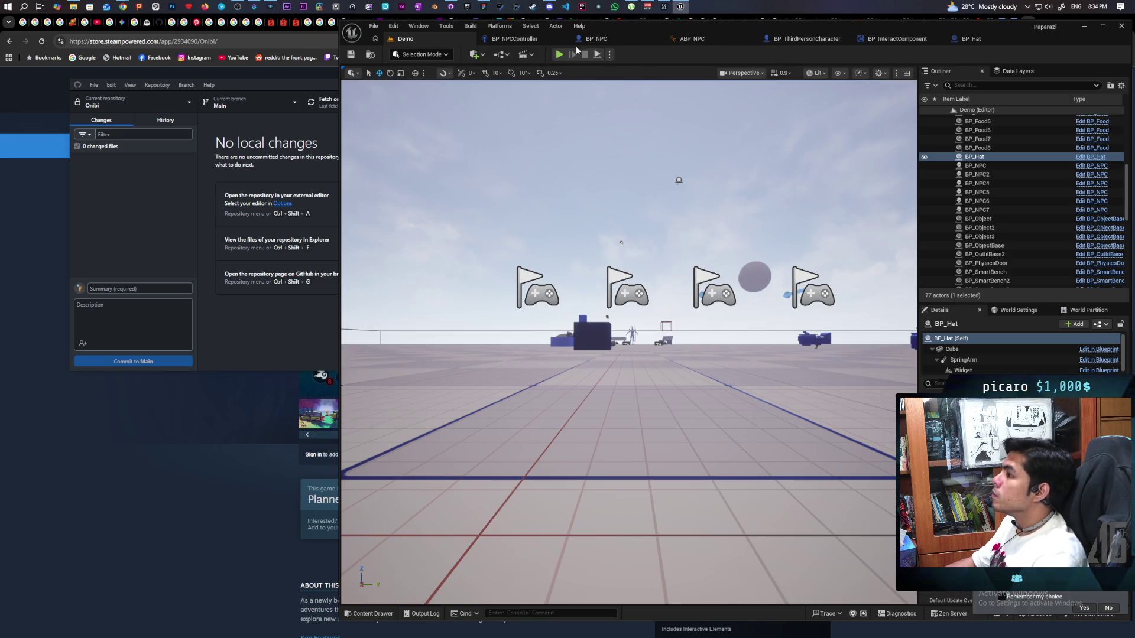
Step: In BP_NPCController, add Get Wear from BP Interact Component and wire it into the second Get Object Tags
click(504, 39)
scroll(742, 175, up, 1)
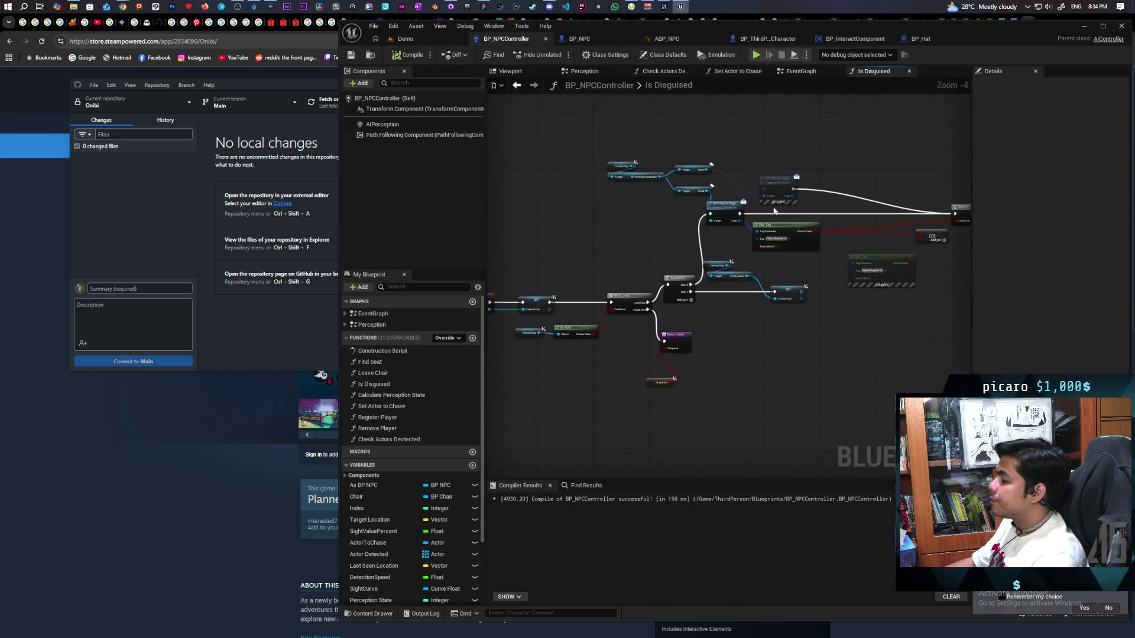
mouse_move(839, 193)
mouse_down()
mouse_move(755, 257)
mouse_move(882, 243)
mouse_up()
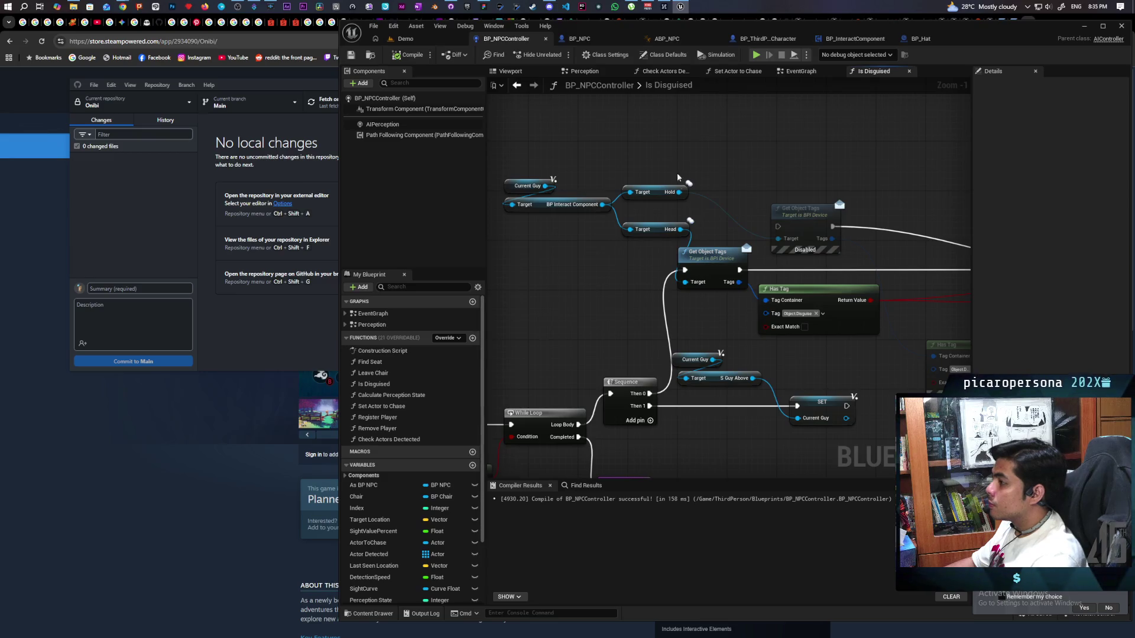
drag(602, 205, 634, 164)
text(wea)
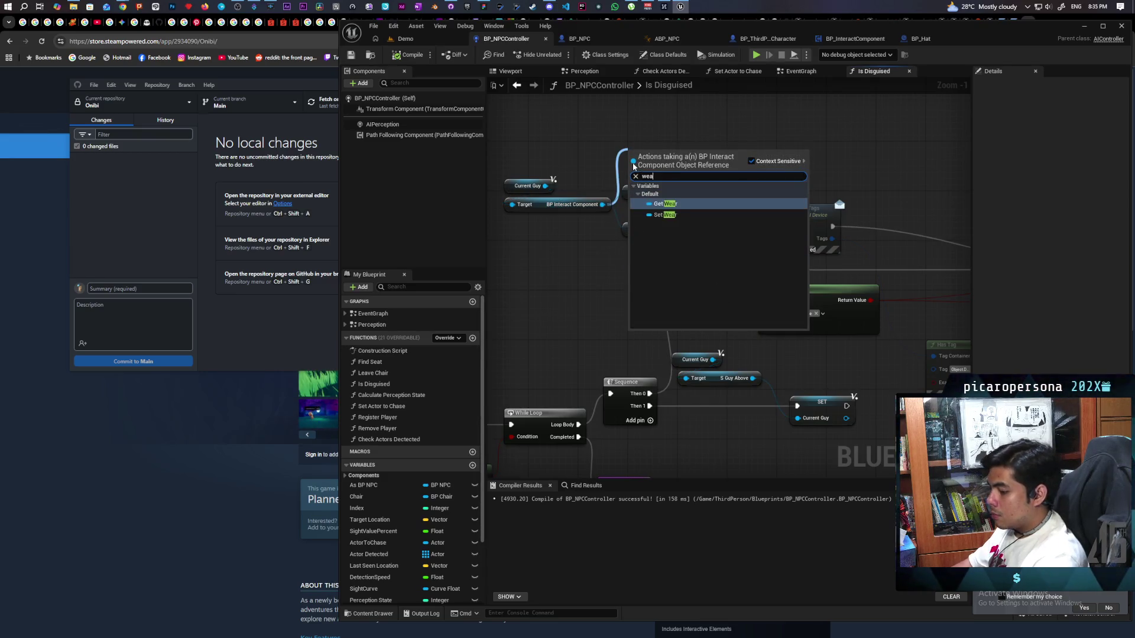
key(Return)
drag(756, 161, 679, 154)
mouse_move(609, 148)
mouse_down()
mouse_move(701, 232)
mouse_move(674, 207)
mouse_move(686, 182)
mouse_up()
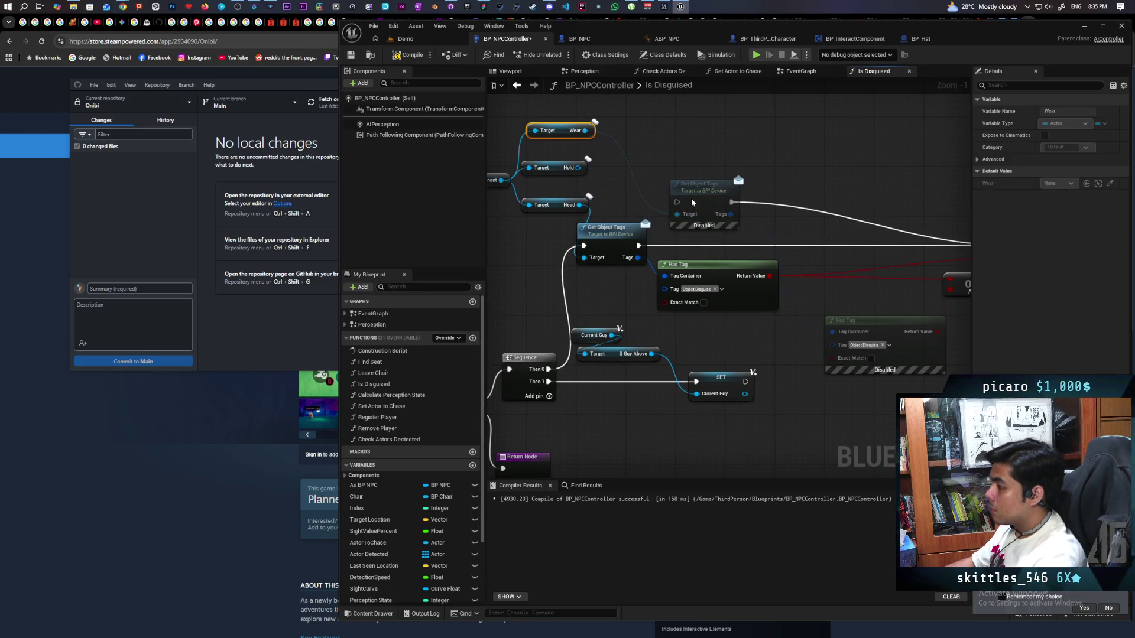
Step: Re-enable the second Get Object Tags and Has Tag nodes and tidy the layout
click(692, 203)
drag(772, 231, 726, 217)
click(837, 312)
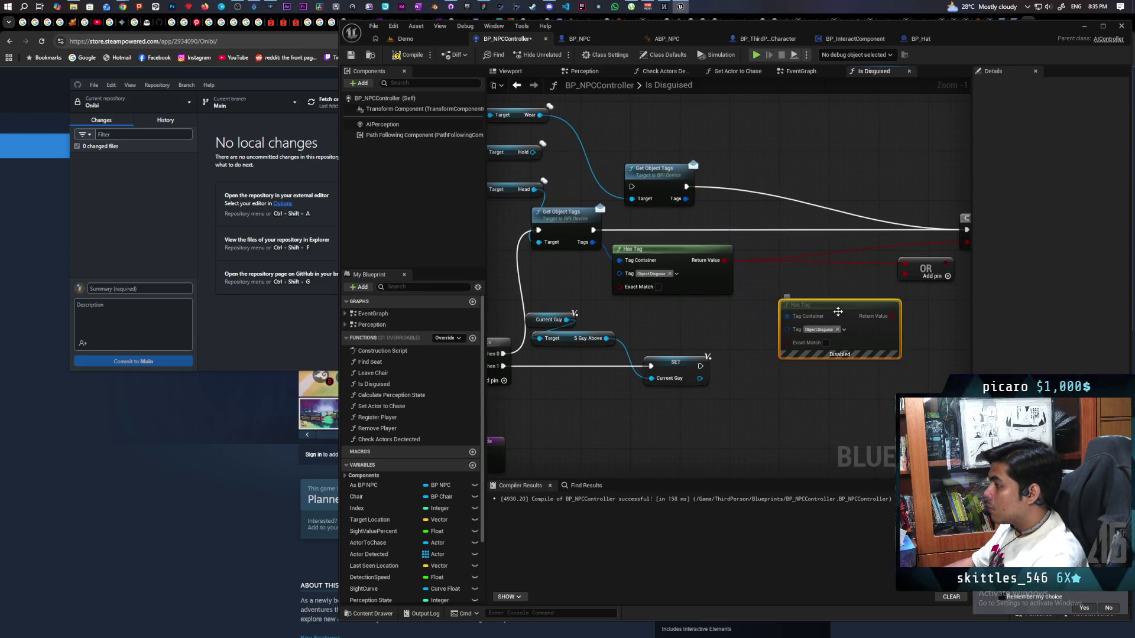
drag(663, 177, 693, 221)
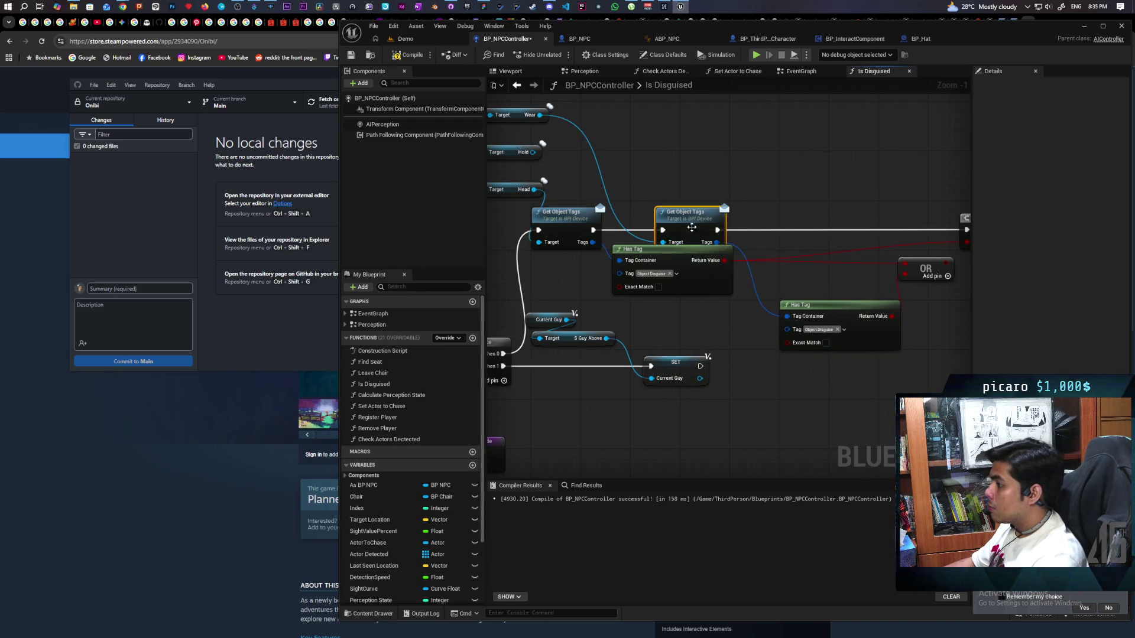
drag(807, 206, 762, 185)
drag(651, 256, 651, 273)
mouse_move(865, 267)
mouse_down()
mouse_move(797, 283)
mouse_move(854, 236)
mouse_up()
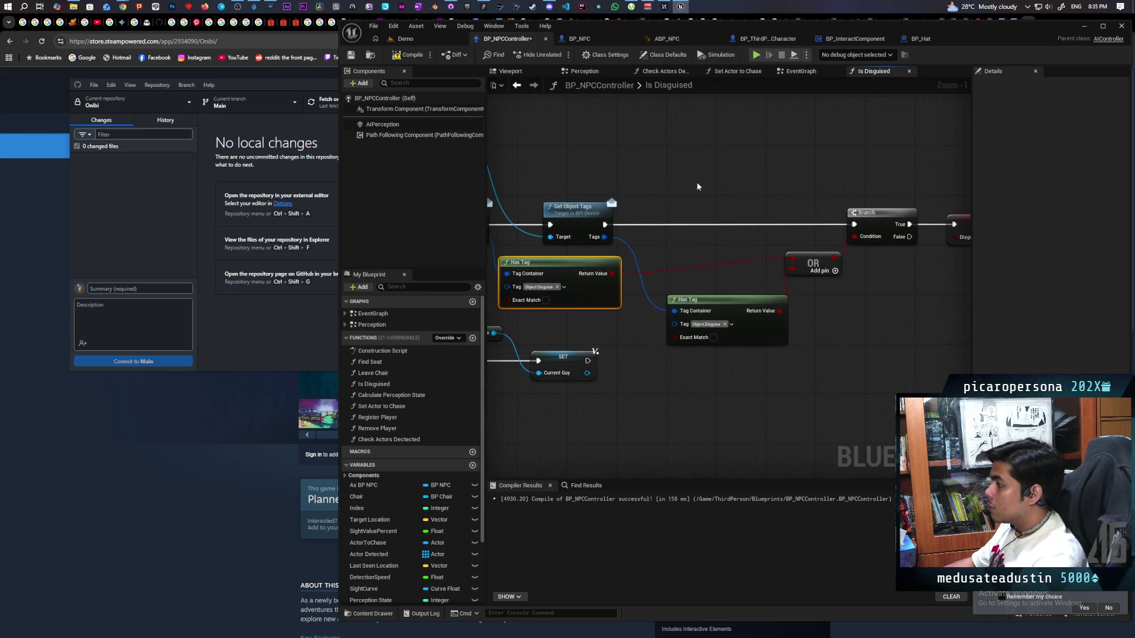
Step: Compile and save the NPC controller blueprint
click(408, 55)
scroll(749, 224, down, 2)
key(ctrl+s)
Step: Delete the Hold check, save again, and return to the Demo level
click(626, 220)
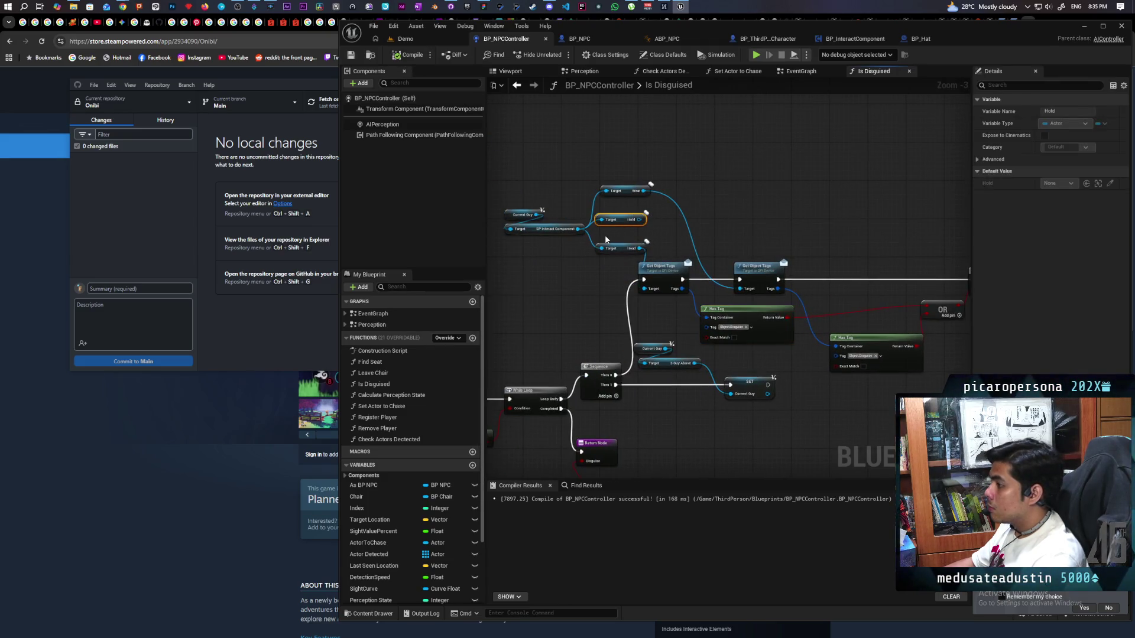
key(Delete)
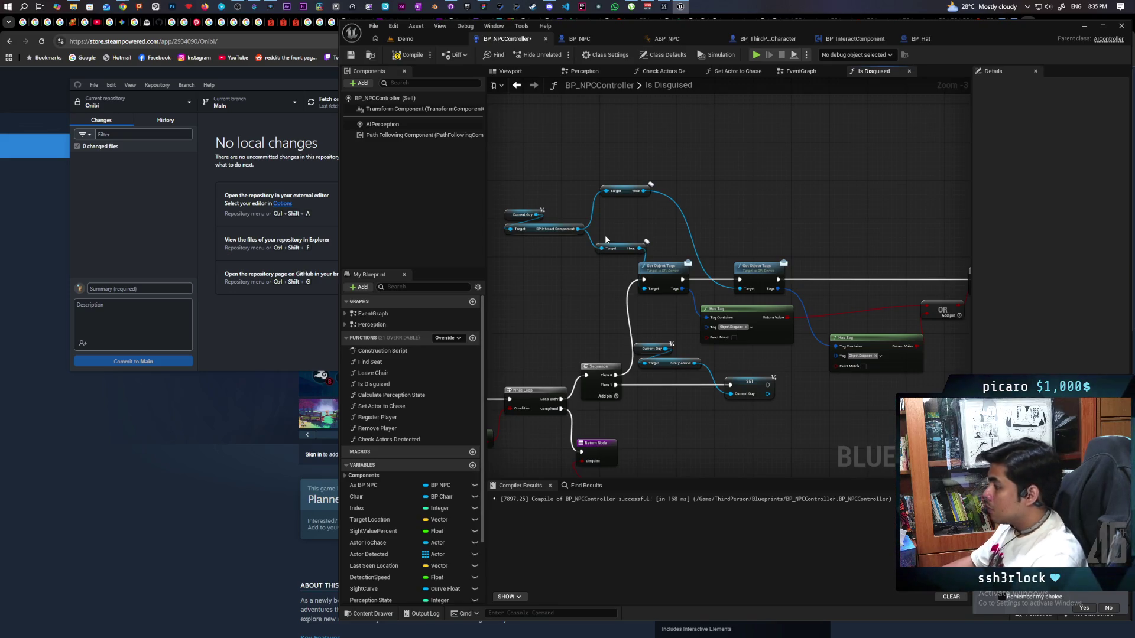
scroll(662, 207, down, 2)
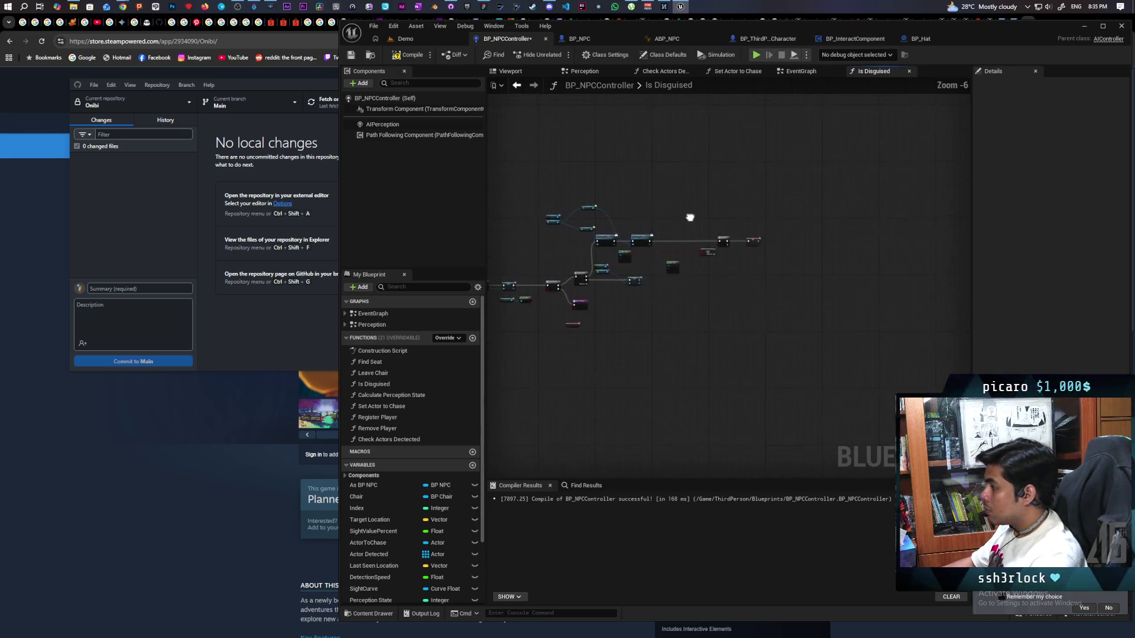
scroll(727, 242, up, 2)
key(ctrl+s)
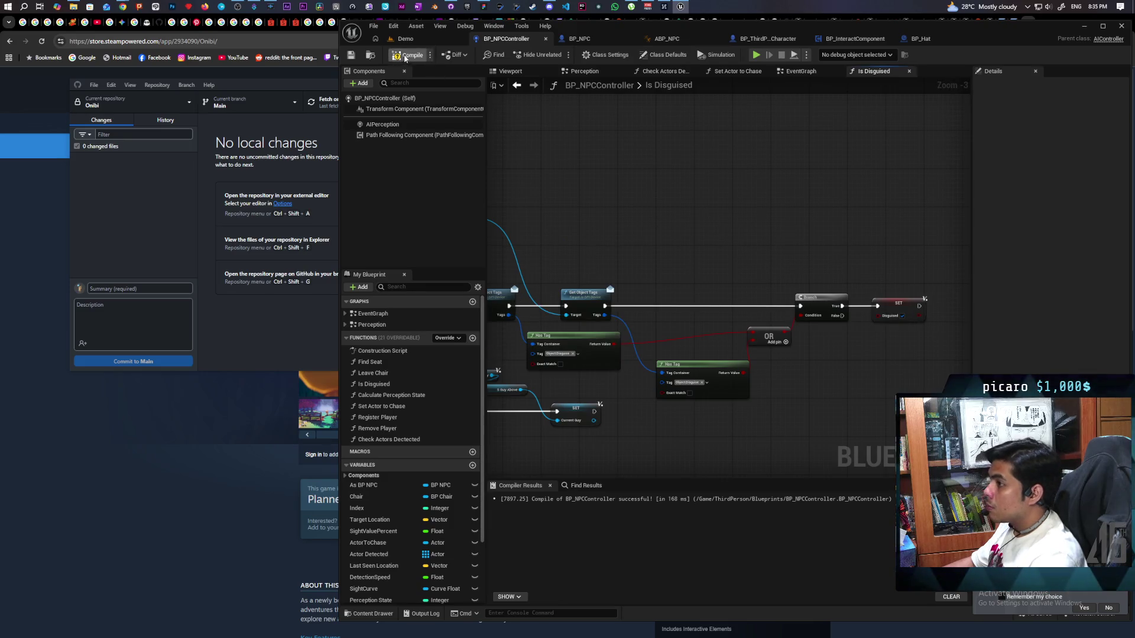
click(422, 41)
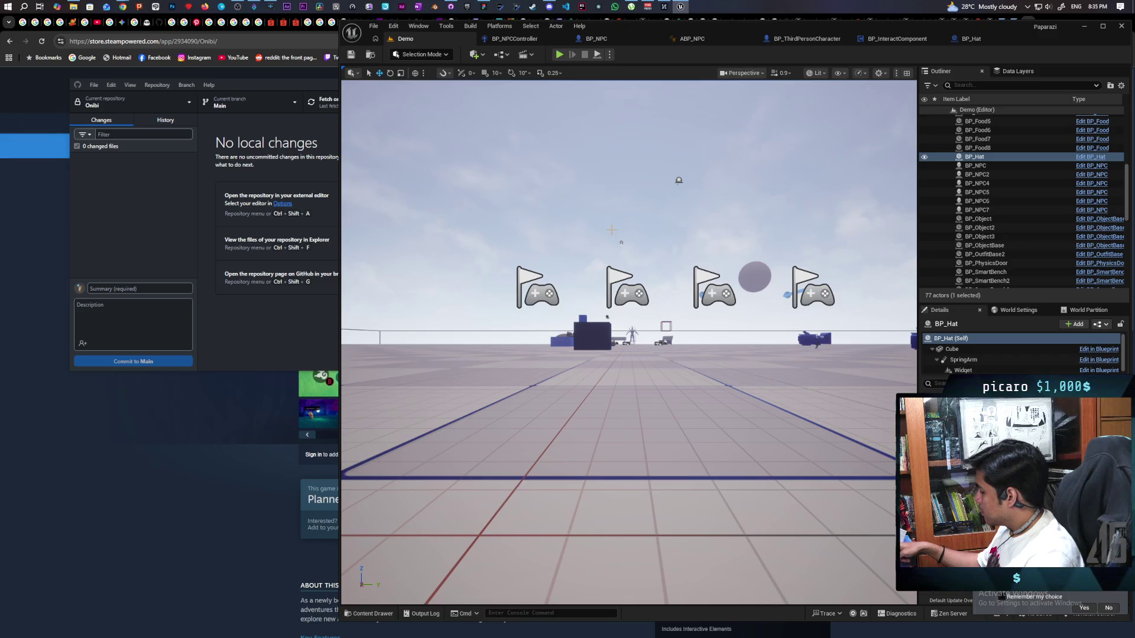
Step: Start a multiplayer play session and walk the player toward the NPCs
click(558, 54)
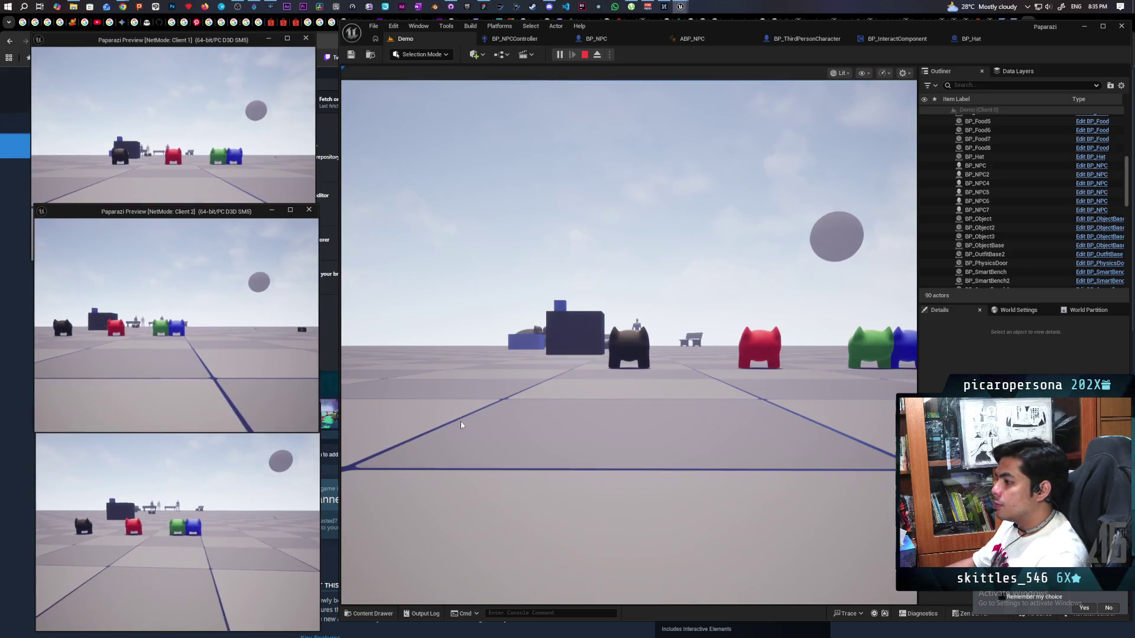
click(459, 423)
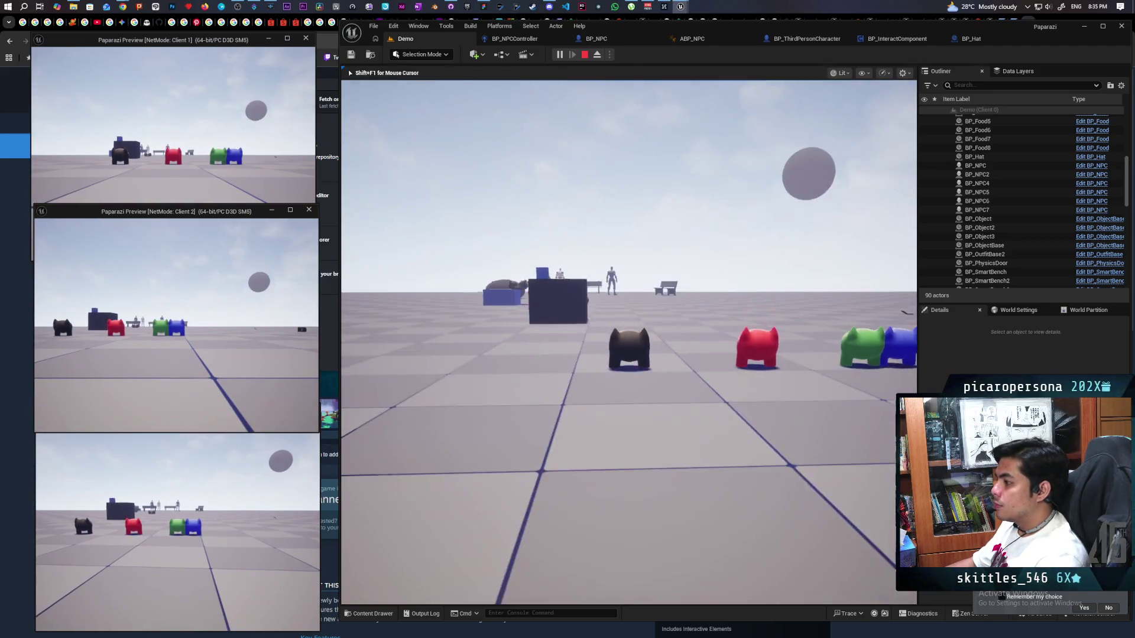
key(w)
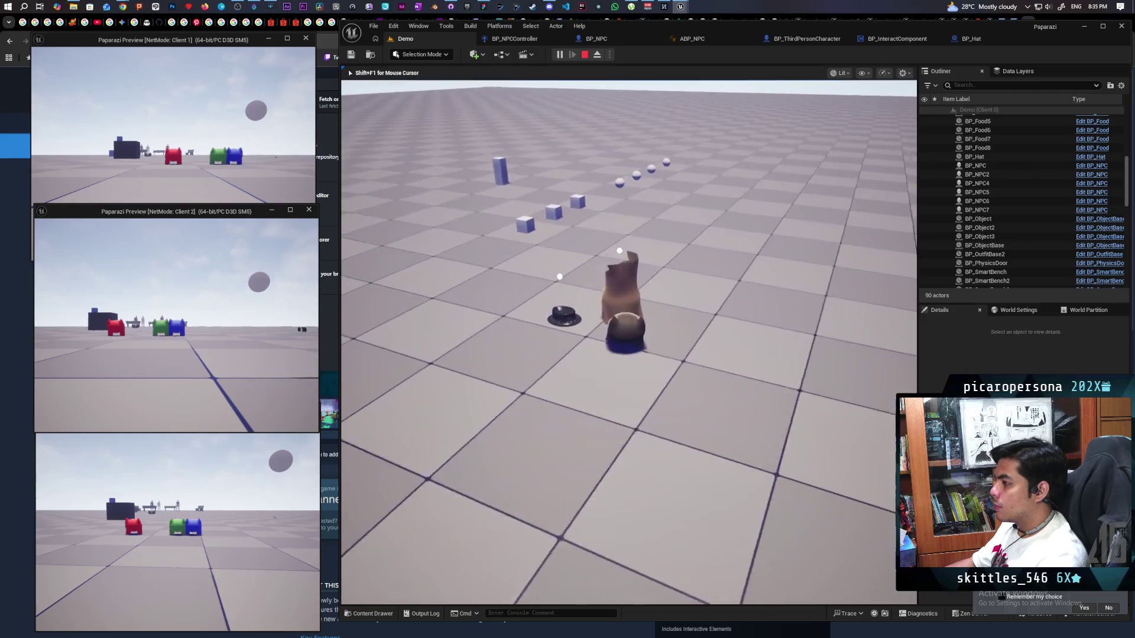
key(w)
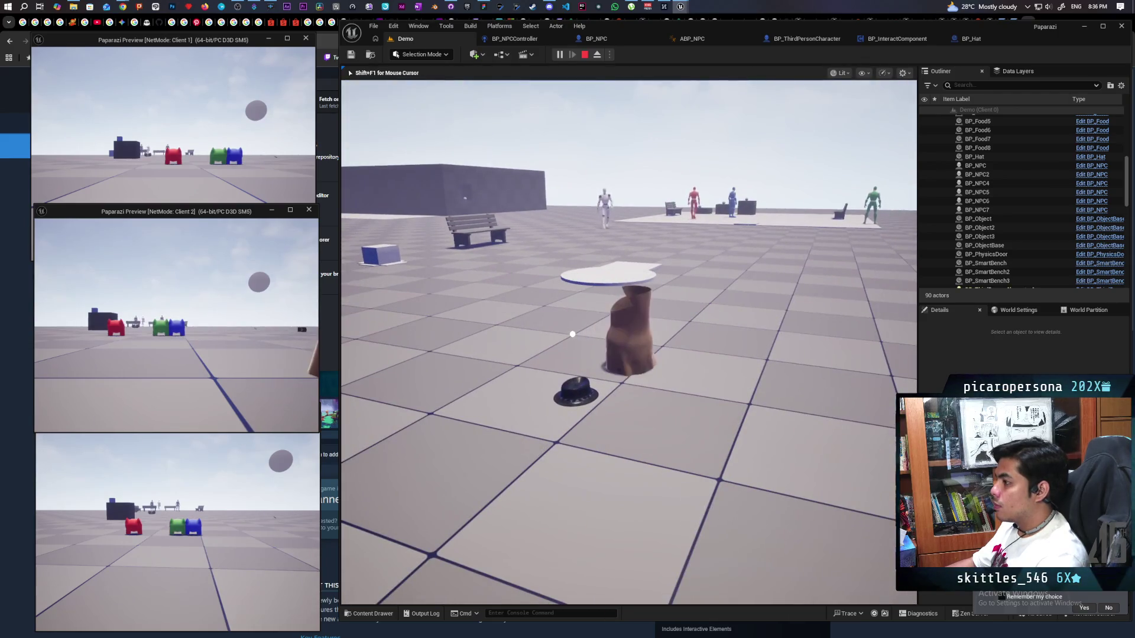
key(w)
key(e)
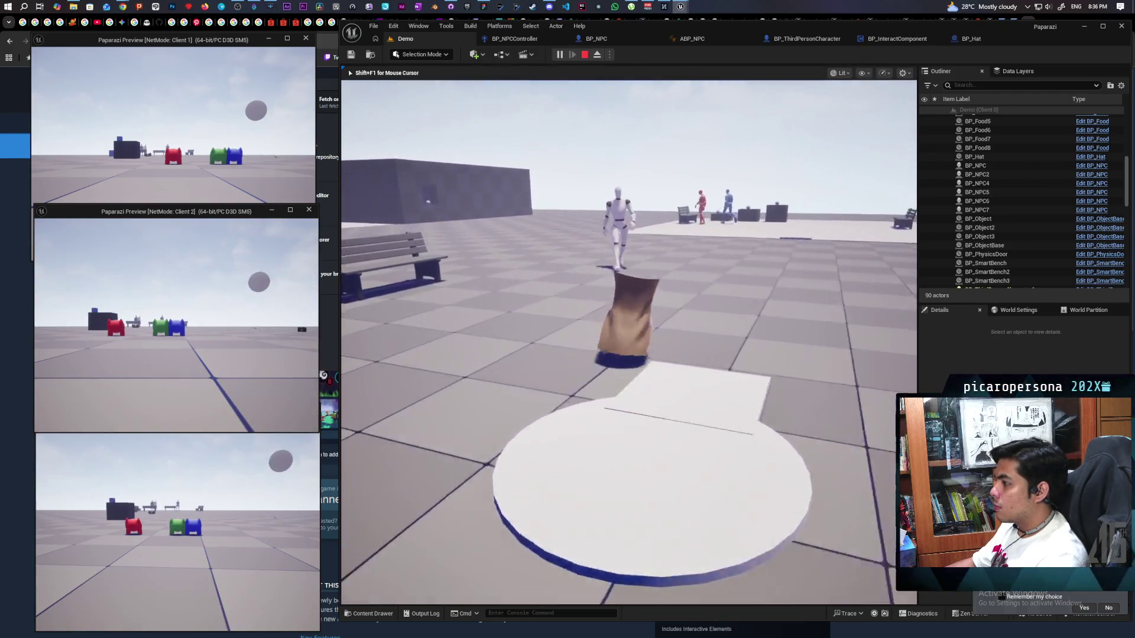
key(w)
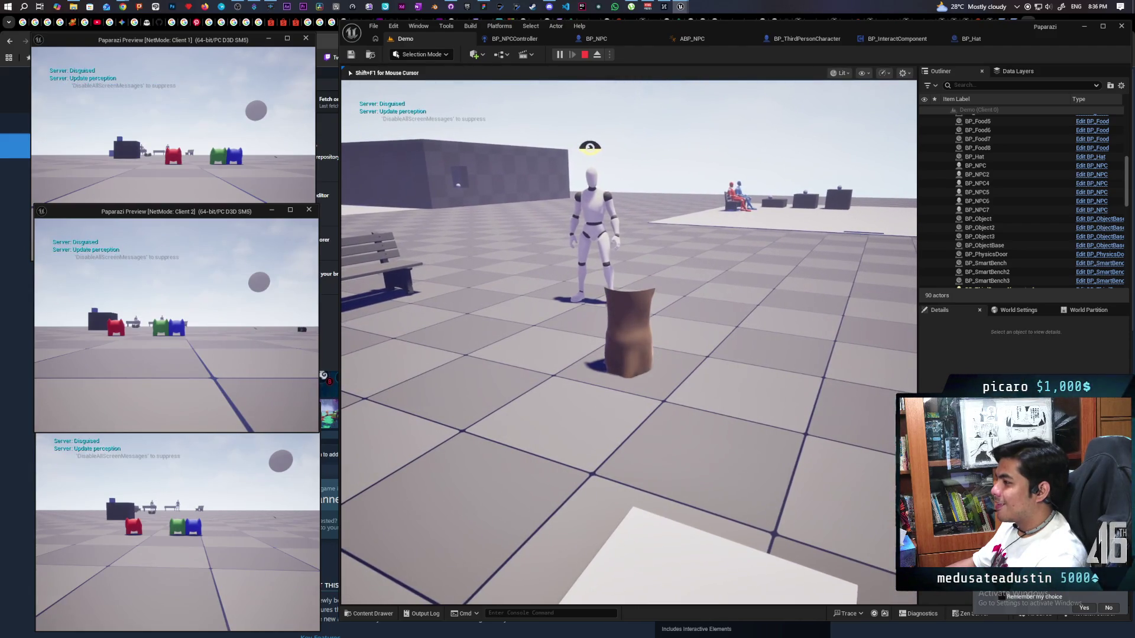
Step: Toggle the sack disguise on and off several times to check NPC reactions, then stop play
key(e)
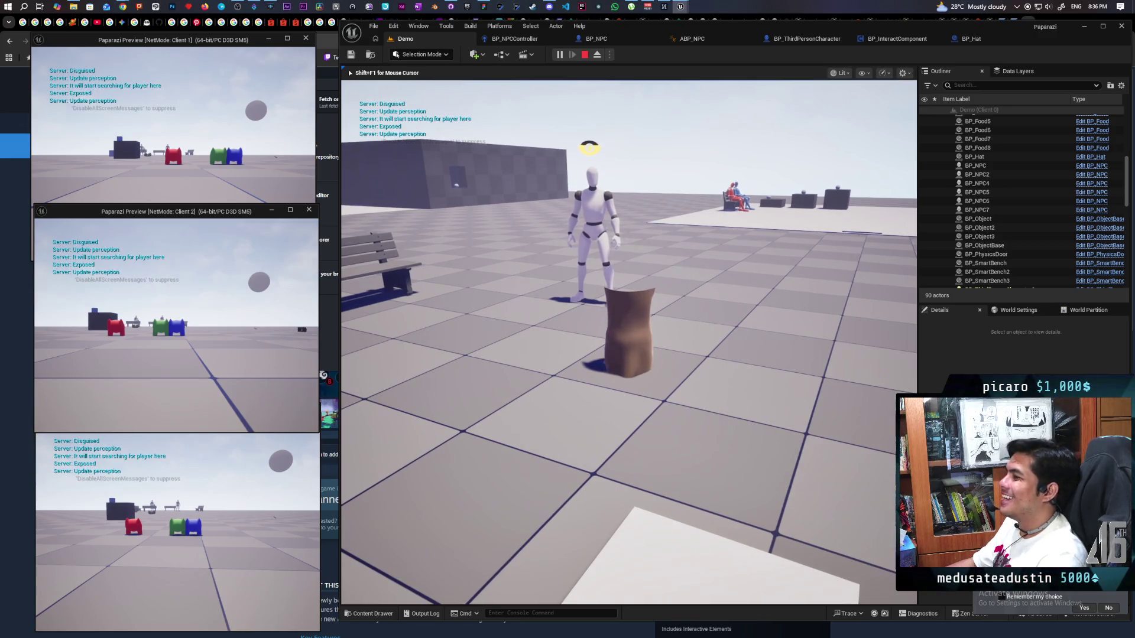
key(e)
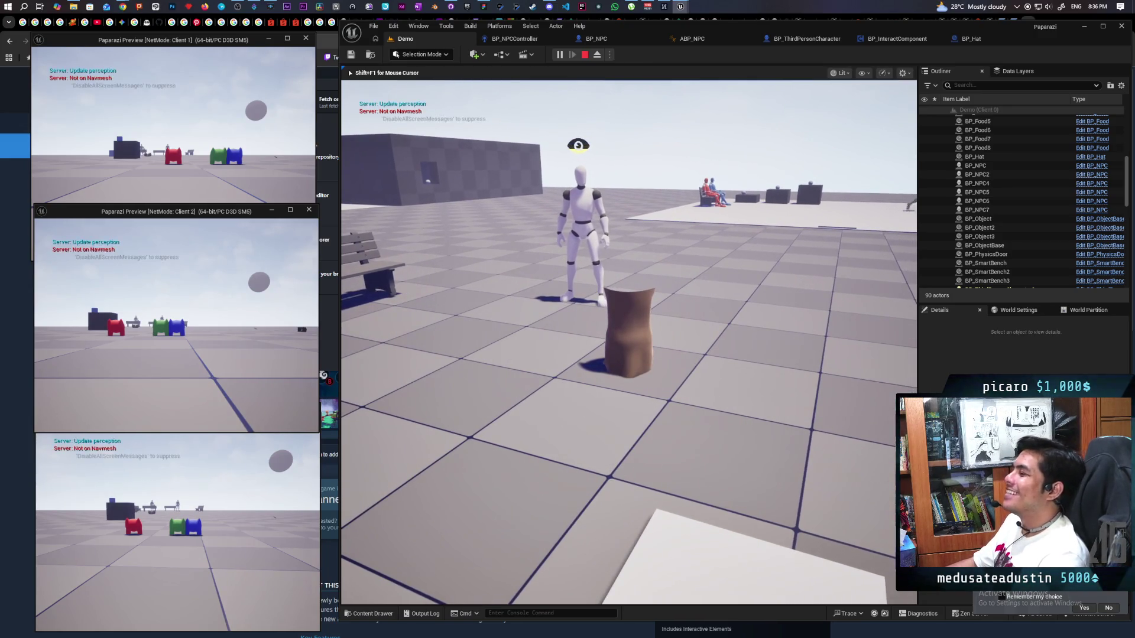
key(e)
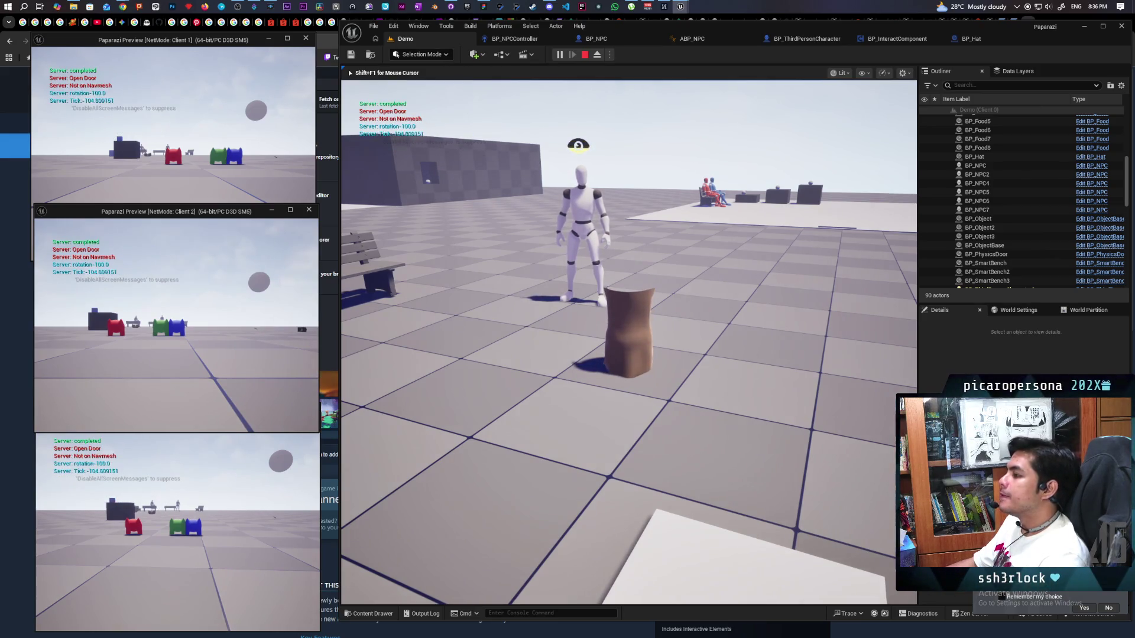
key(e)
key(e)
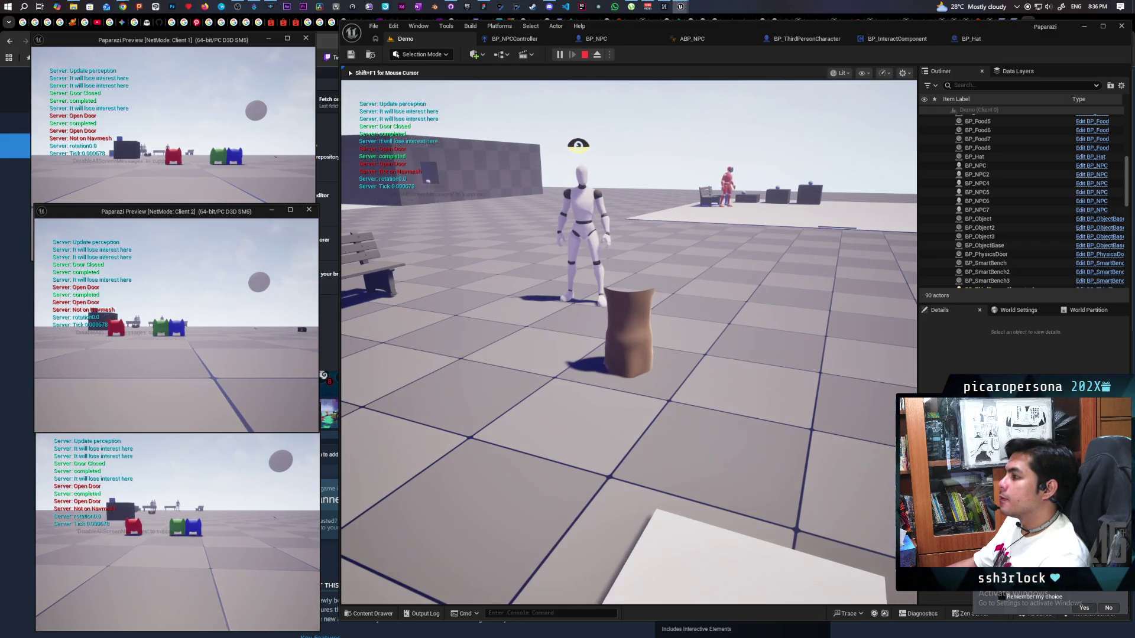
key(e)
key(e)
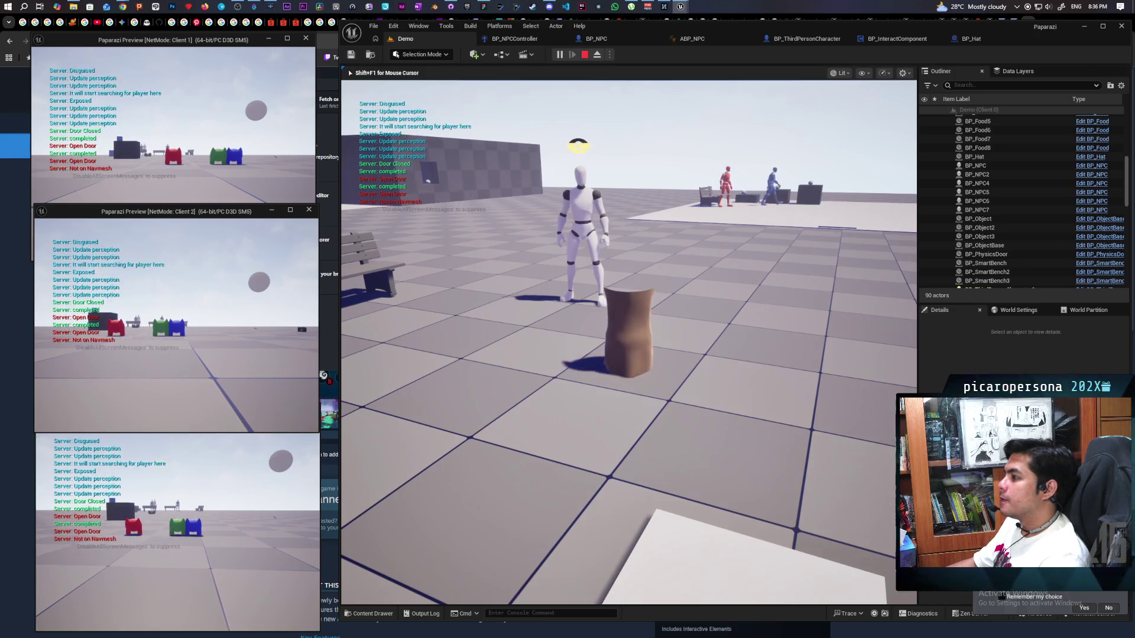
key(Escape)
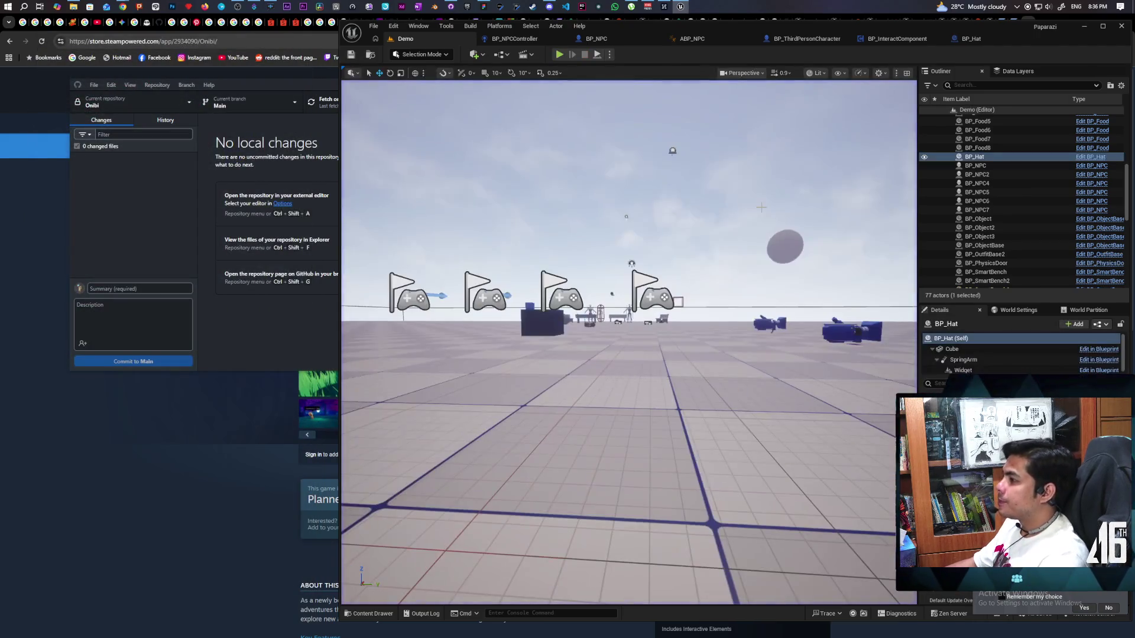
Step: Switch GitHub Desktop's current repository to Paparazi
click(163, 187)
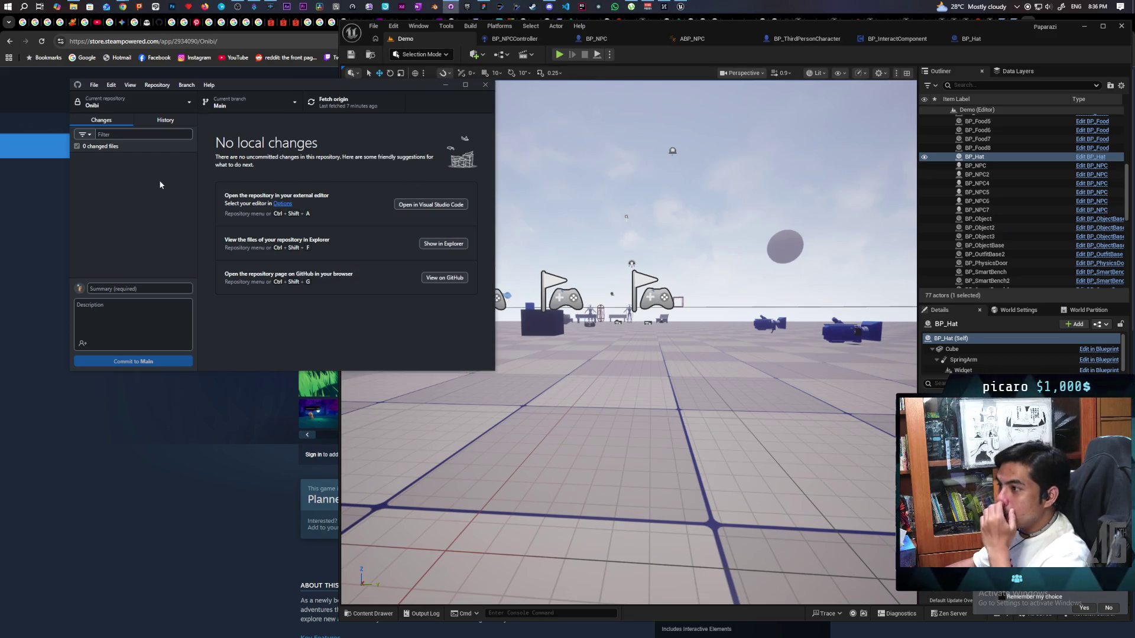
click(107, 102)
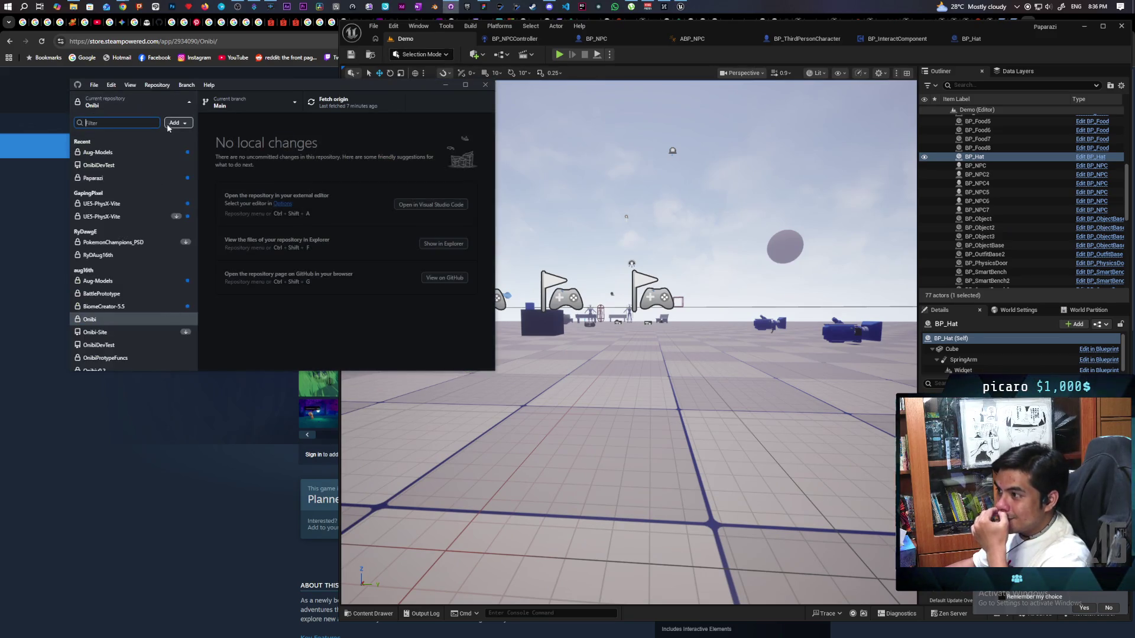
click(150, 177)
Step: Commit the six files to main as 'added detection of outfit change' and push to origin
click(155, 283)
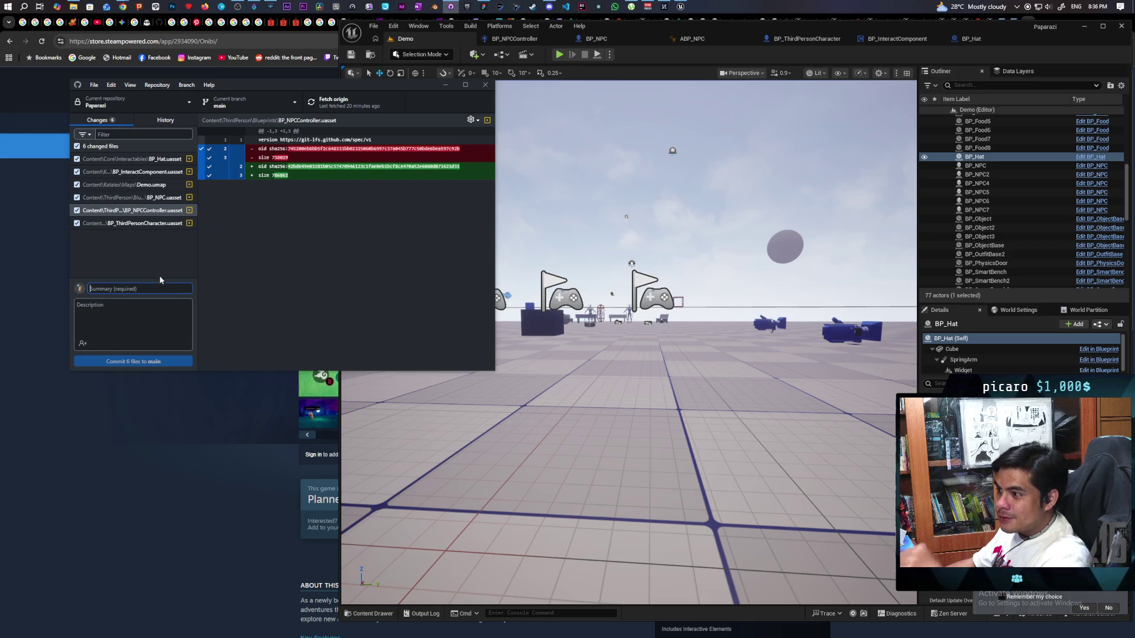
text(added)
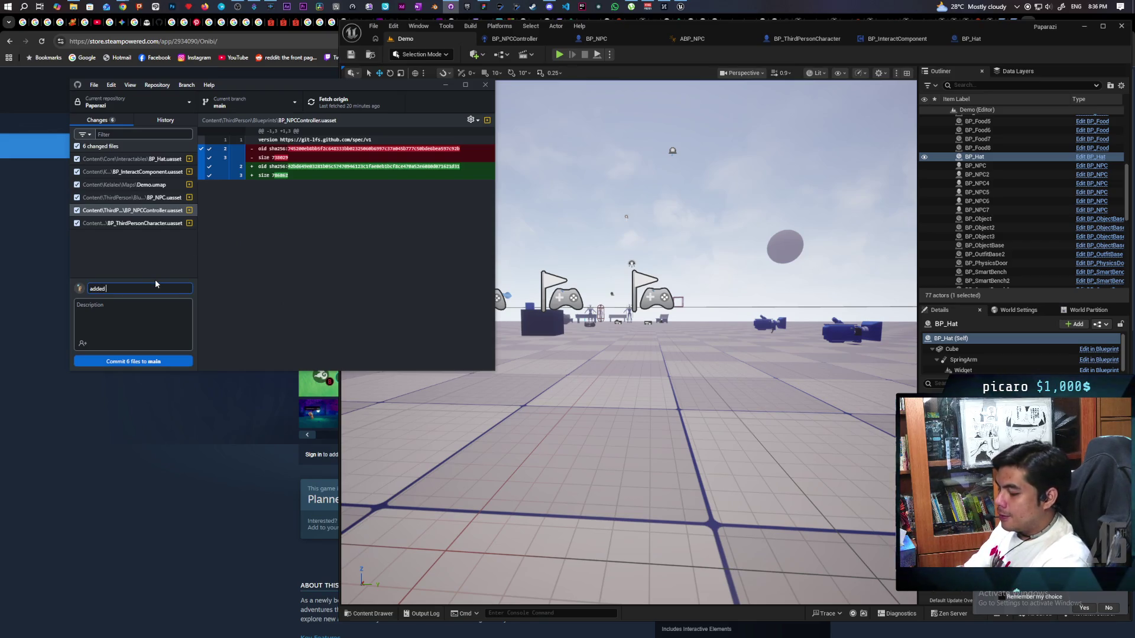
text( detectio)
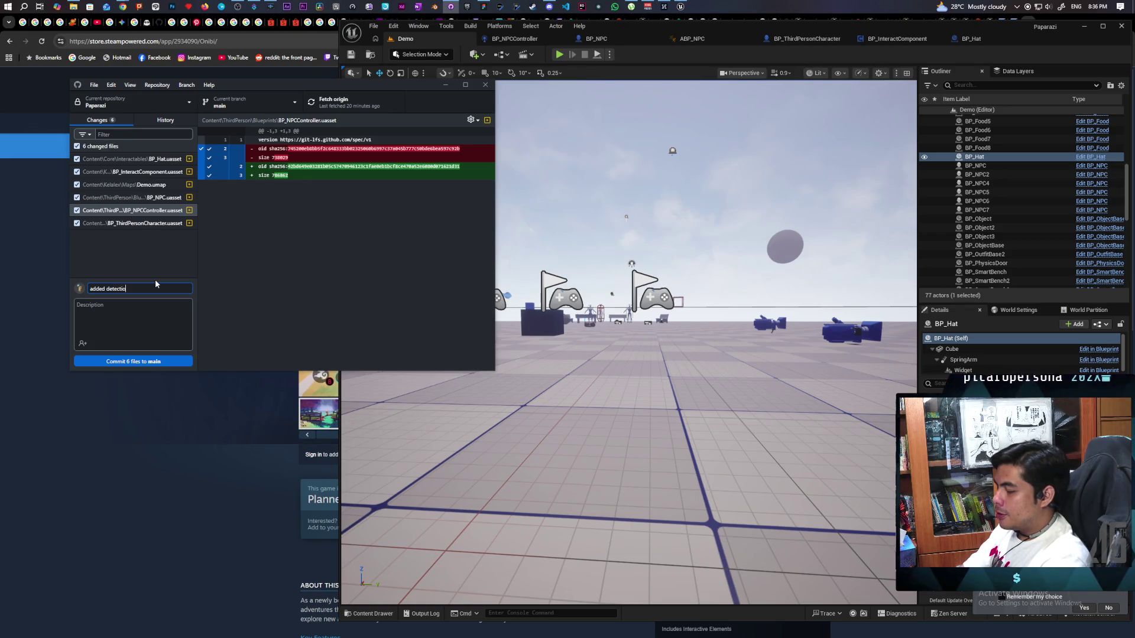
text(n )
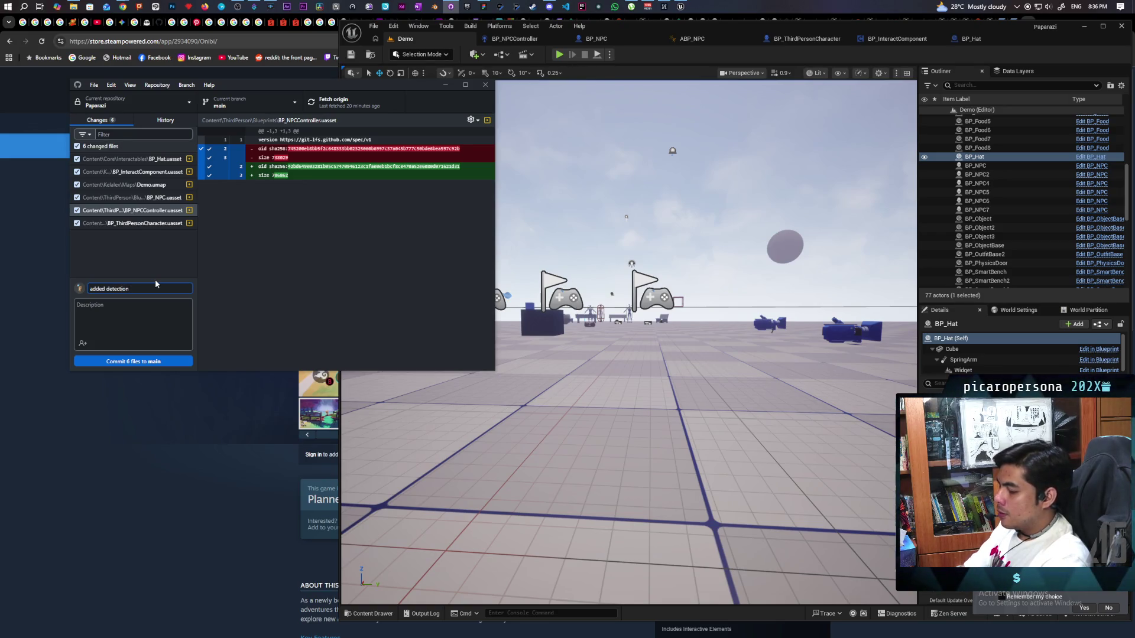
text(of outfit change)
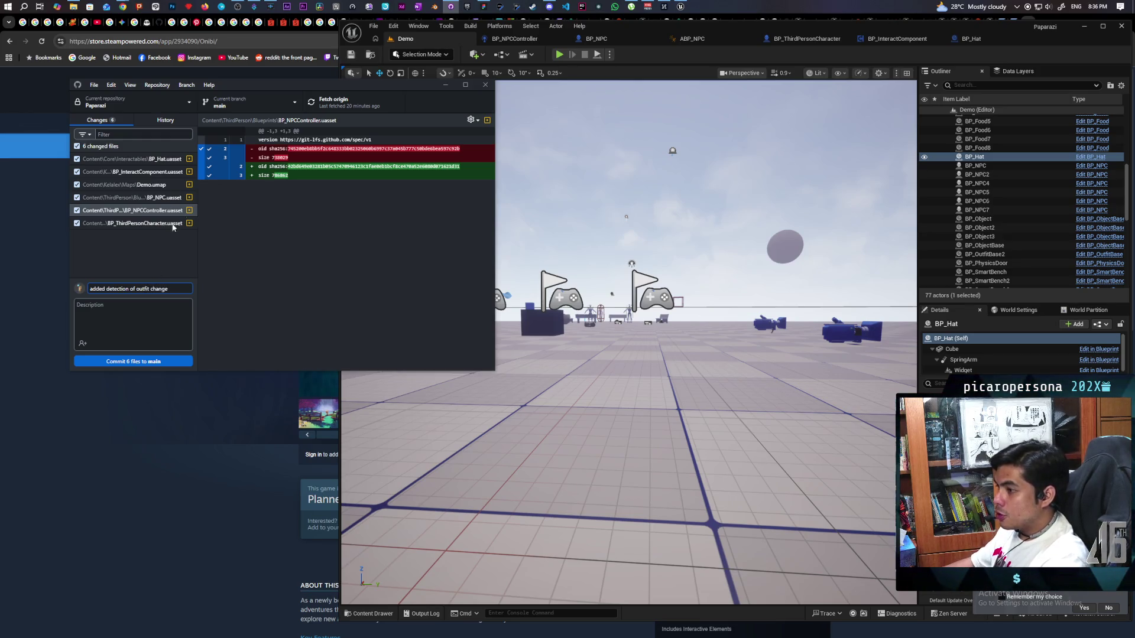
key(ctrl+Return)
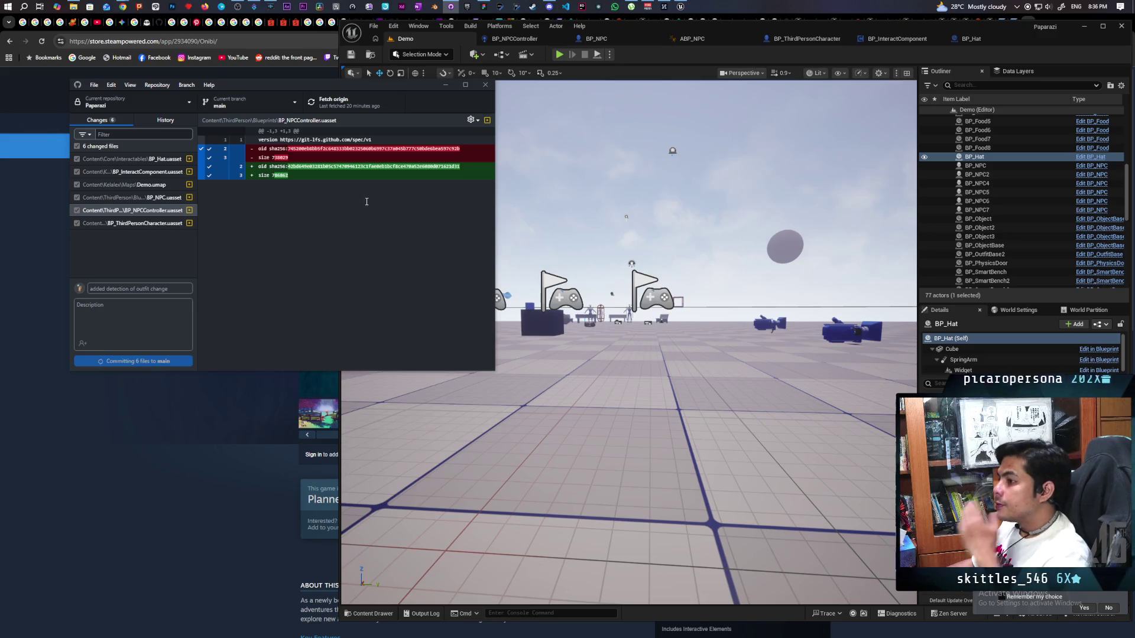
click(350, 109)
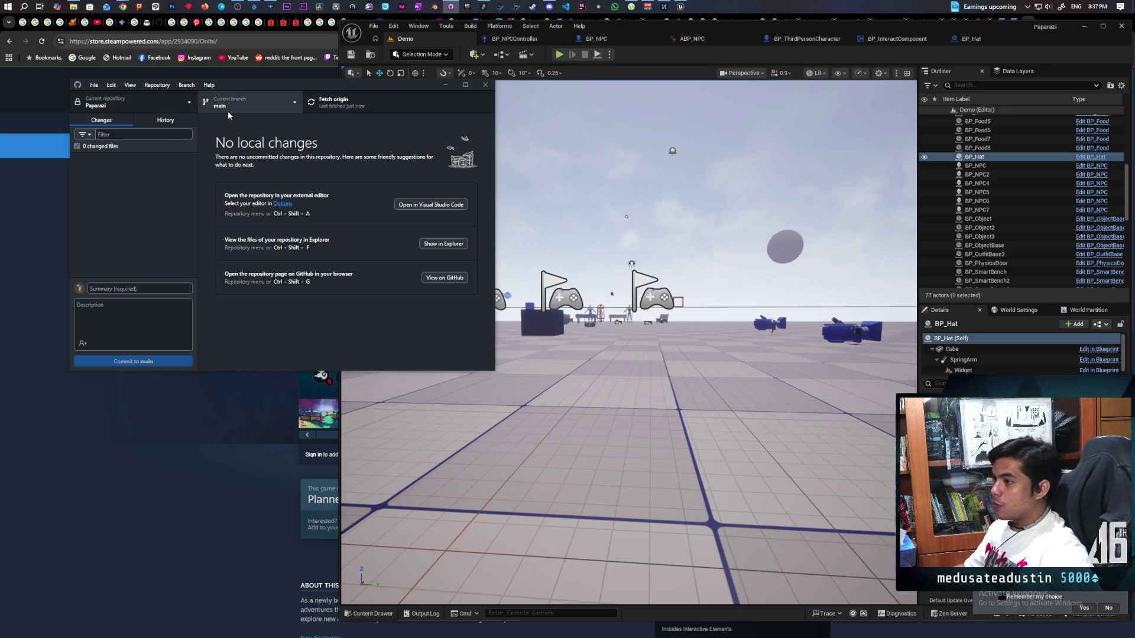
click(166, 120)
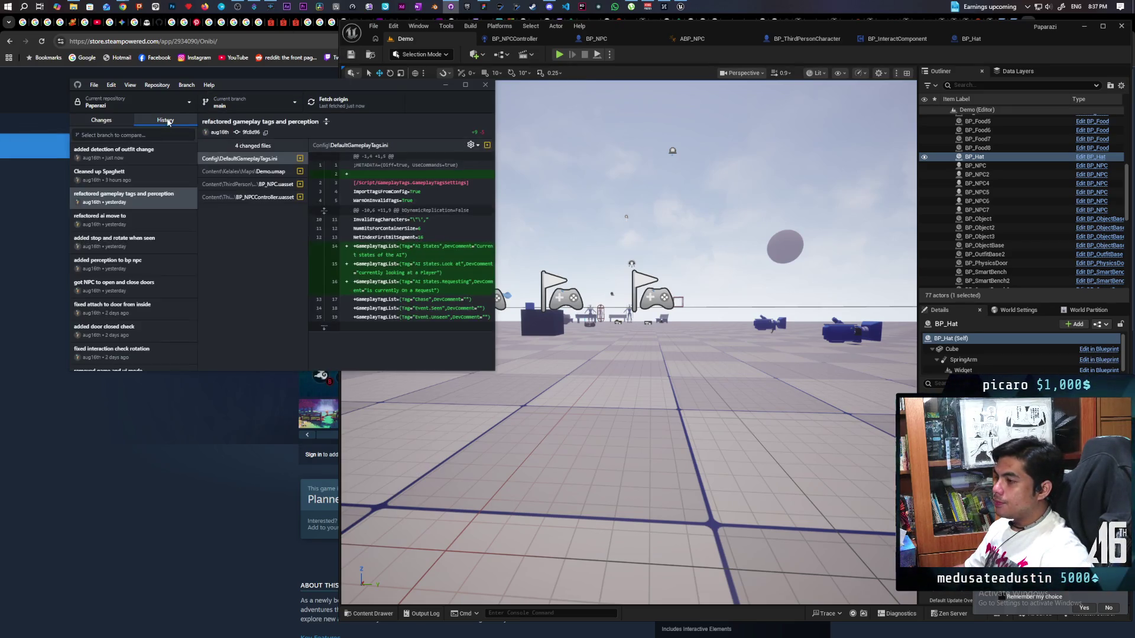
click(100, 121)
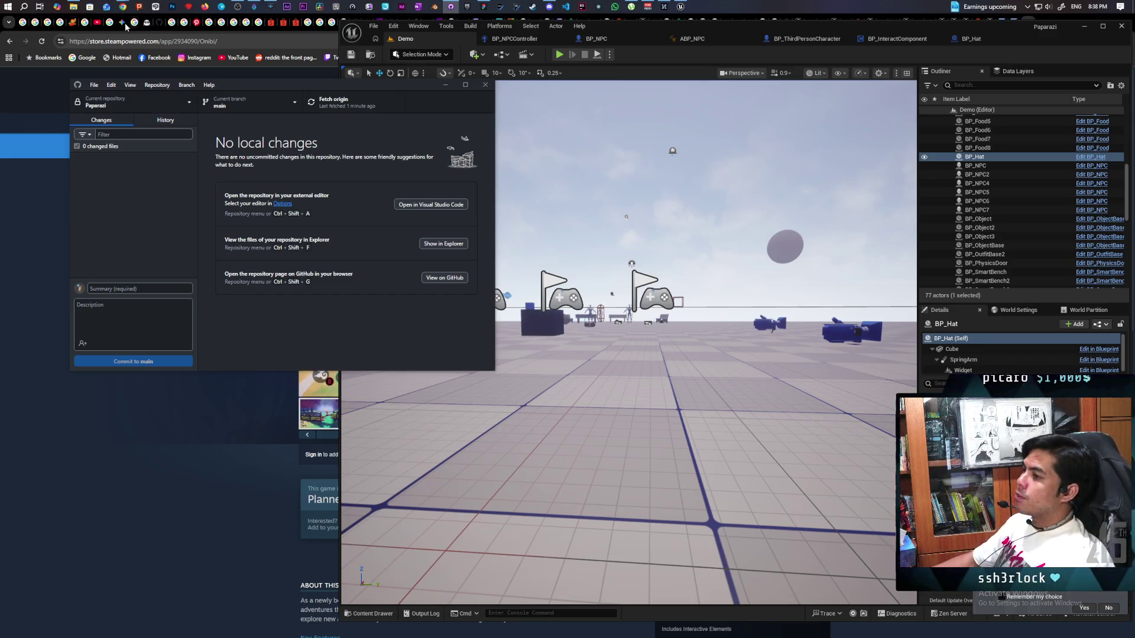
mouse_move(126, 8)
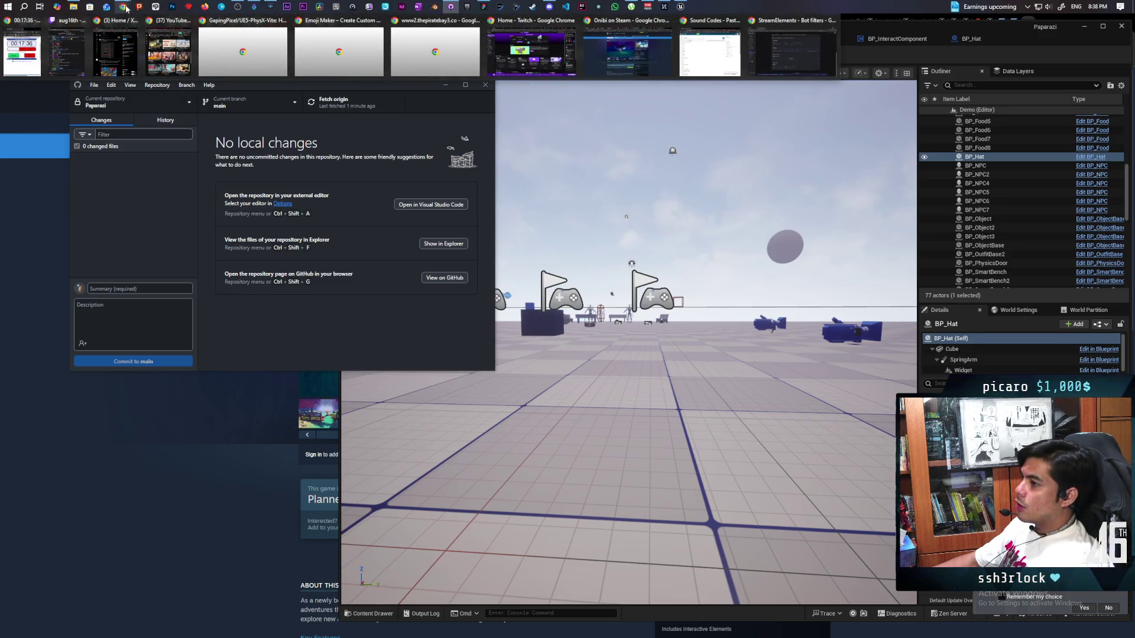
click(169, 54)
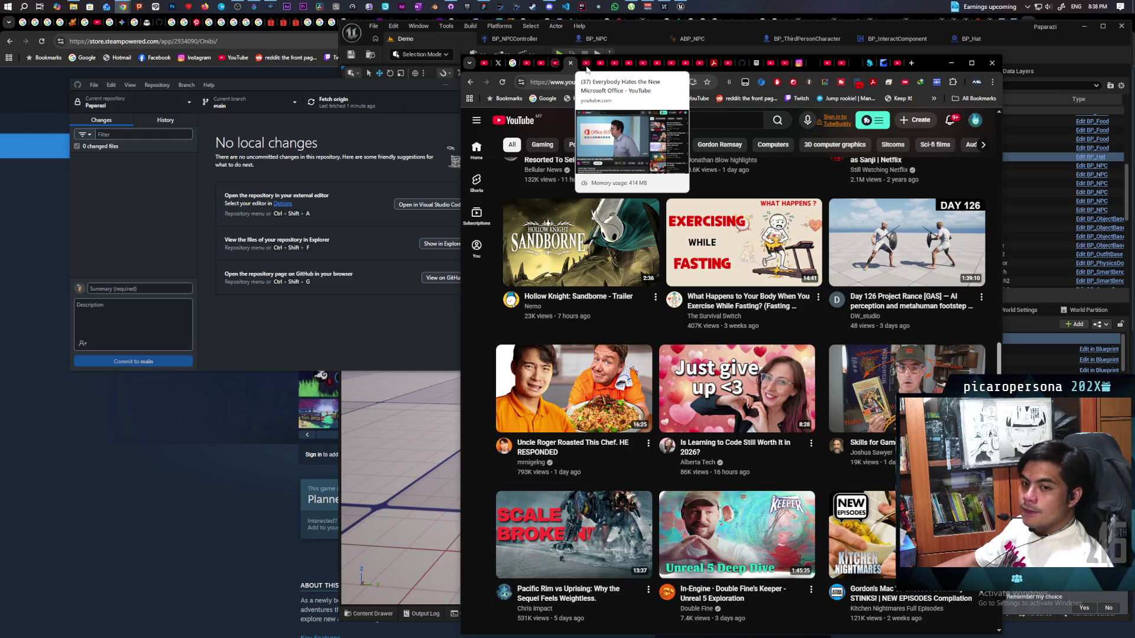
Step: Switch to the 'Everybody Hates the New Microsoft Office' tab and maximize the browser
click(587, 65)
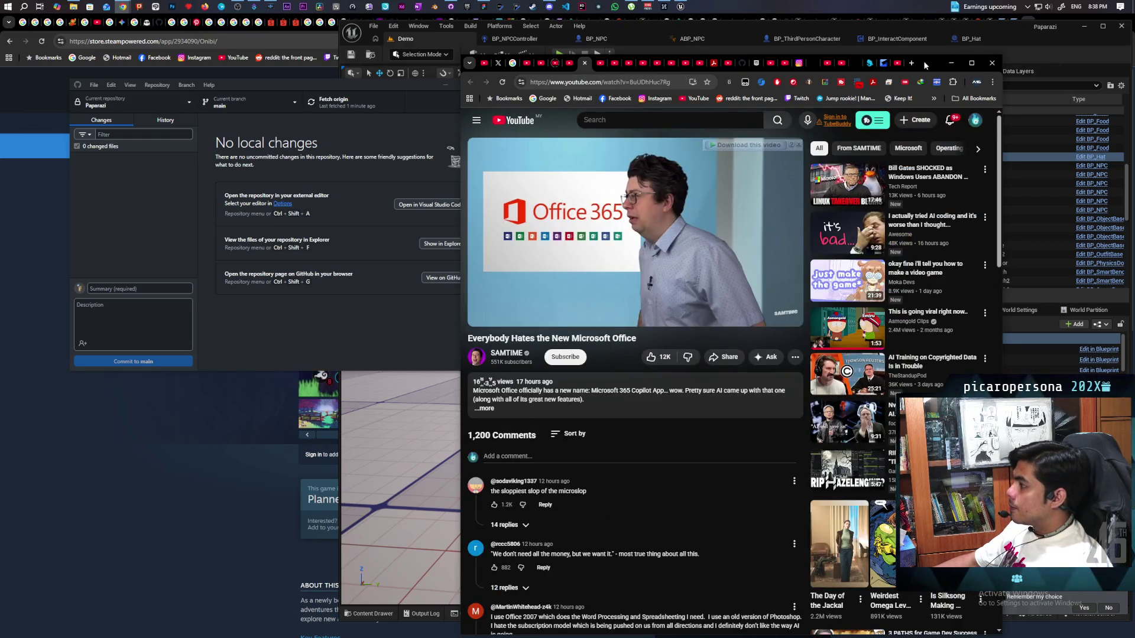
double_click(926, 65)
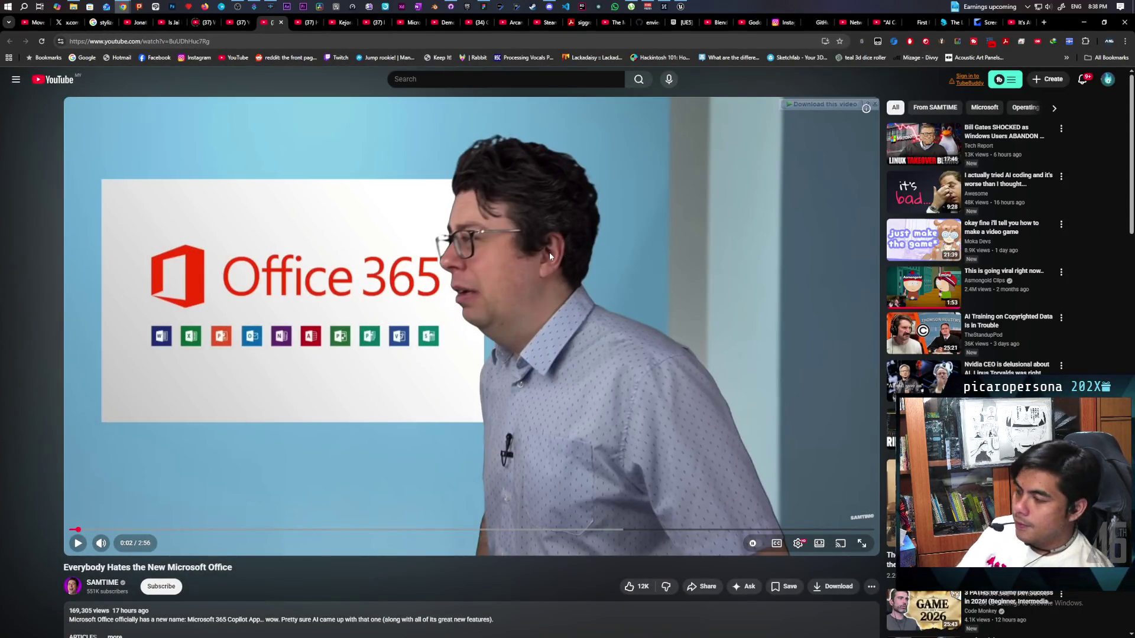
Step: Play the Microsoft Office video from 0:00, then pause it
click(556, 214)
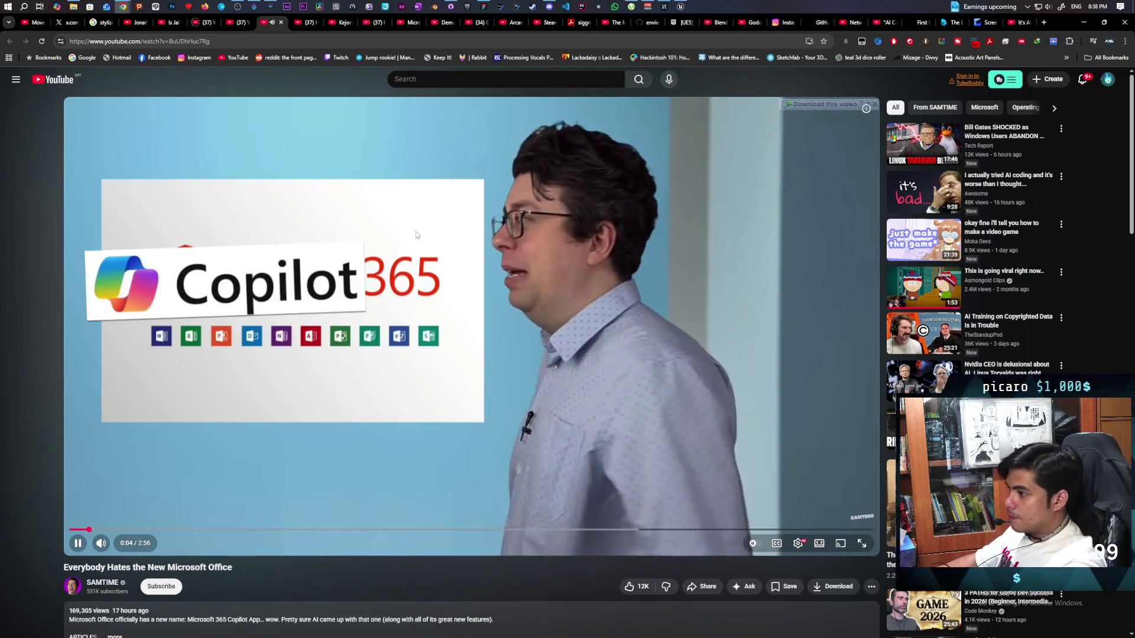
click(70, 530)
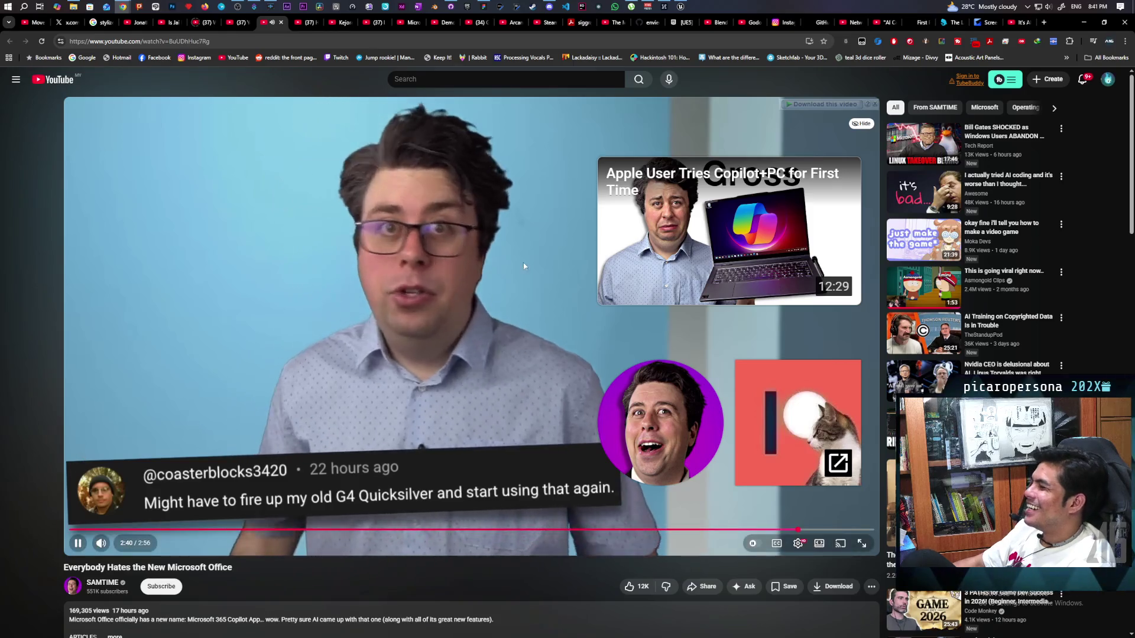
click(386, 295)
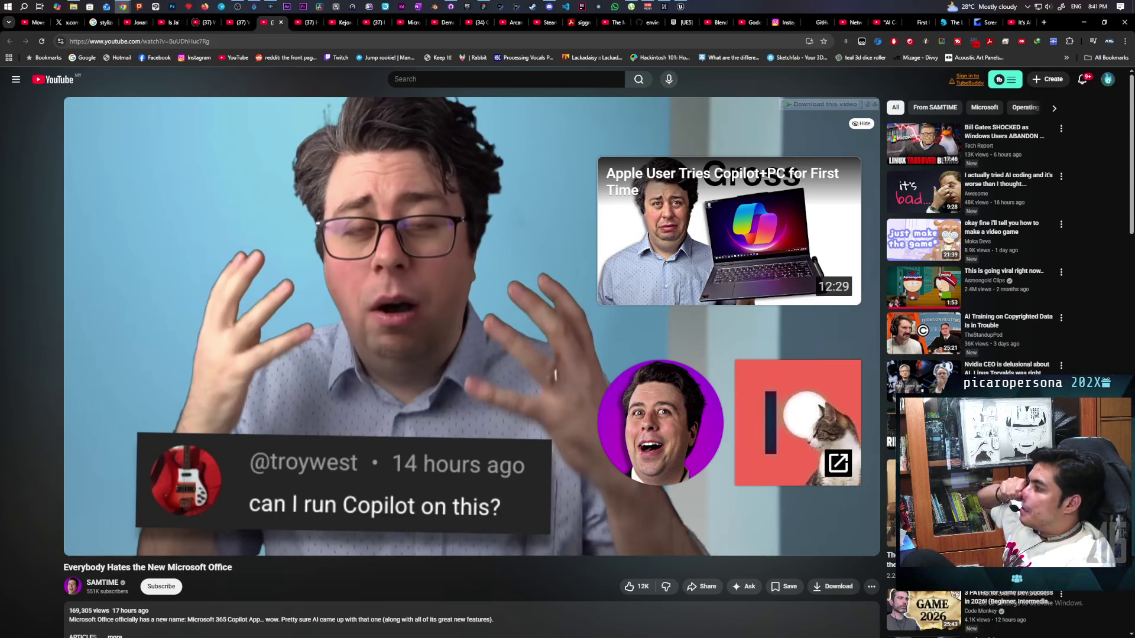
Step: Open the recommended Tech Report video about Windows users abandoning Microsoft for Linux
mouse_move(1037, 149)
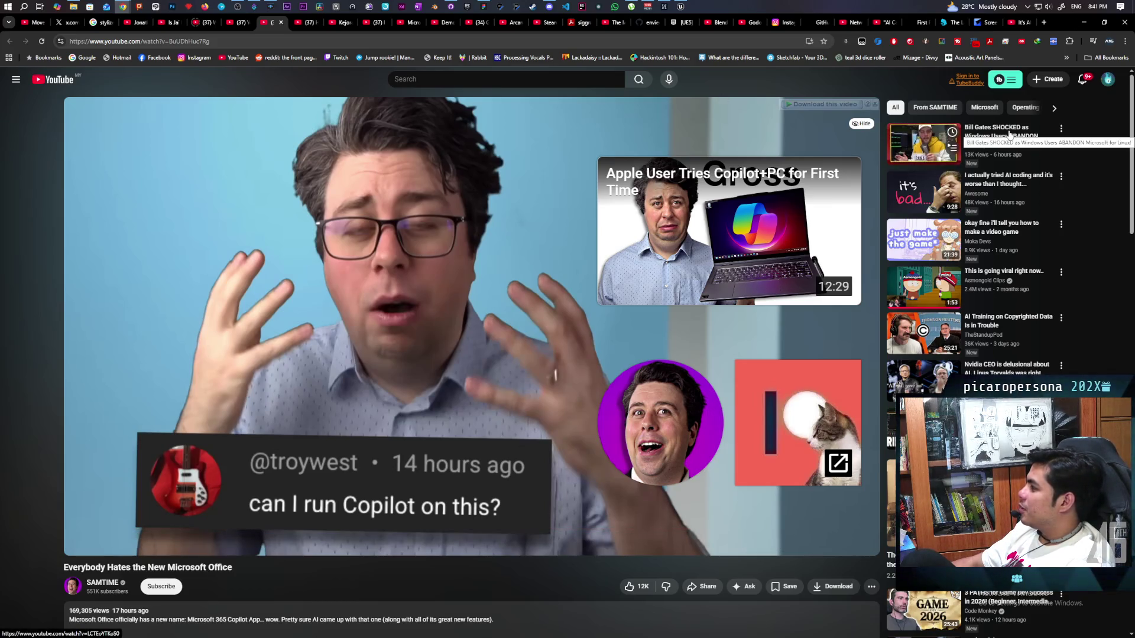
mouse_move(1015, 201)
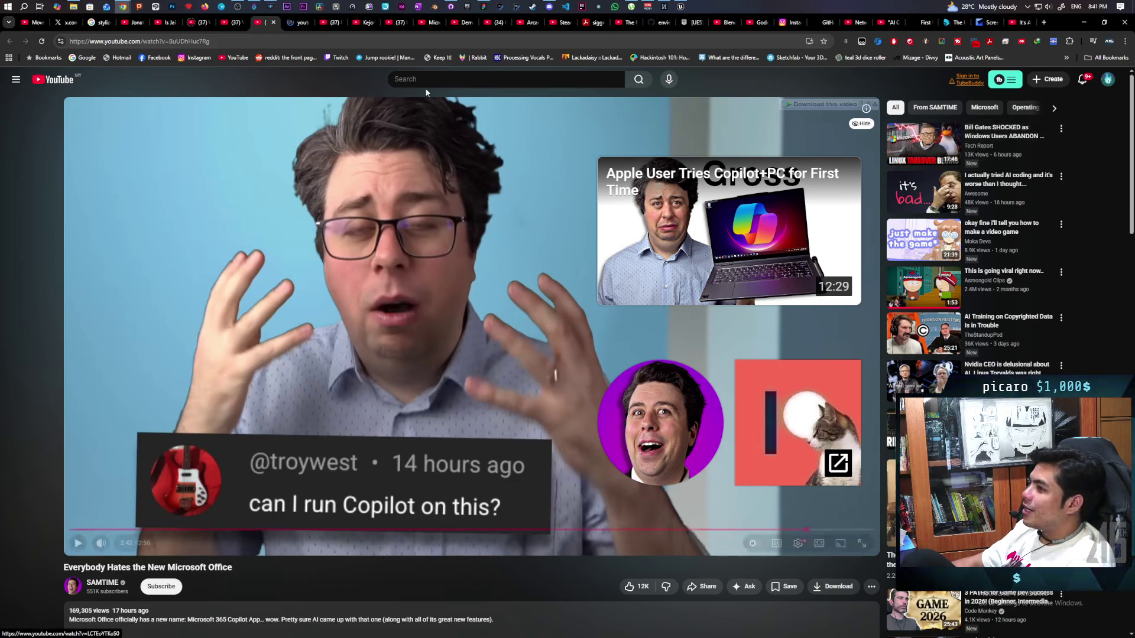
click(918, 143)
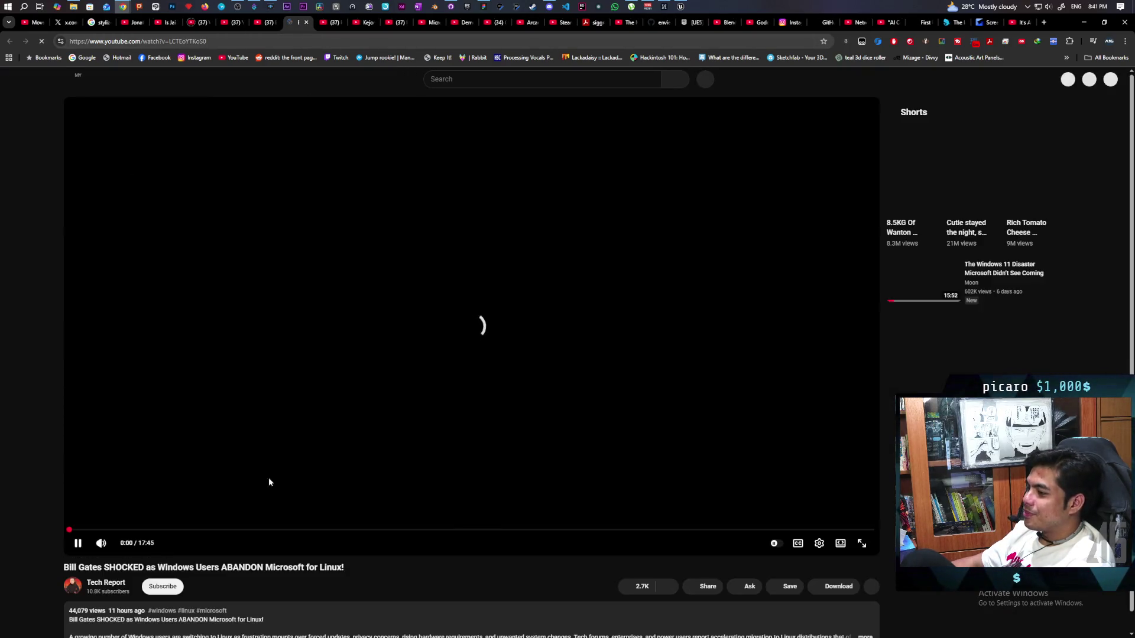
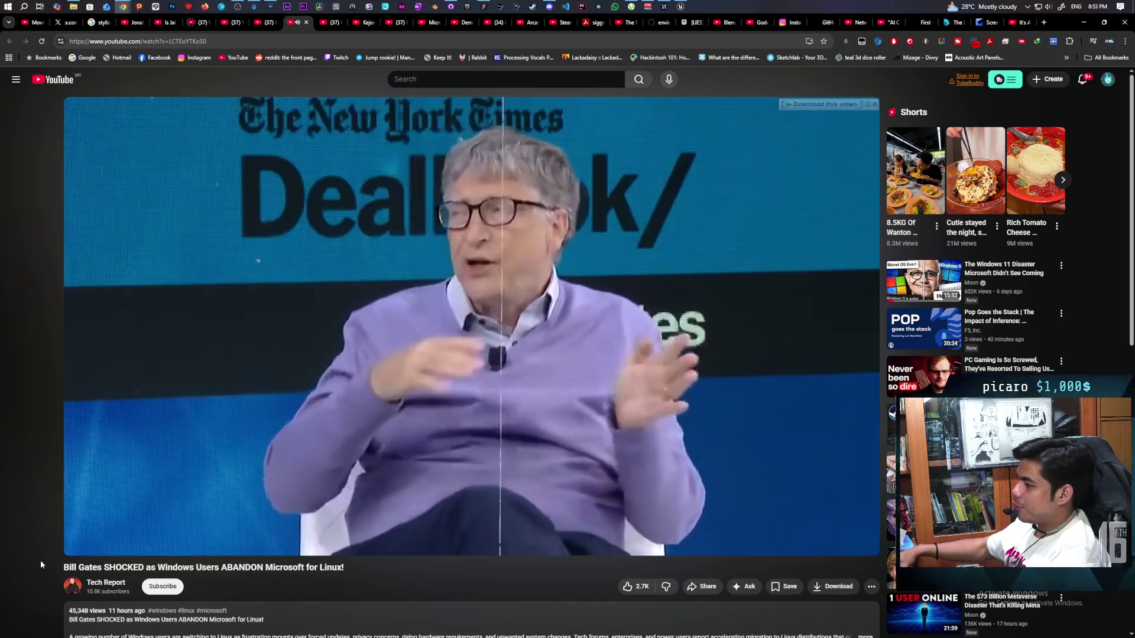
Step: Pause the Bill Gates Linux video on the Chapter 5 application compatibility title, then resume it
mouse_move(180, 492)
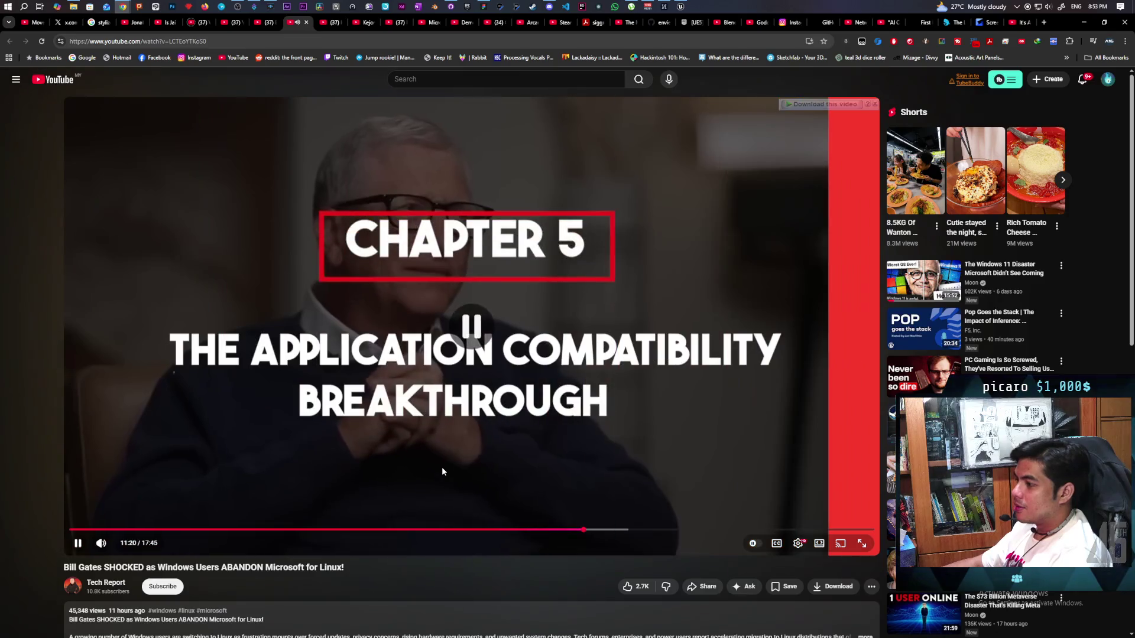
click(442, 468)
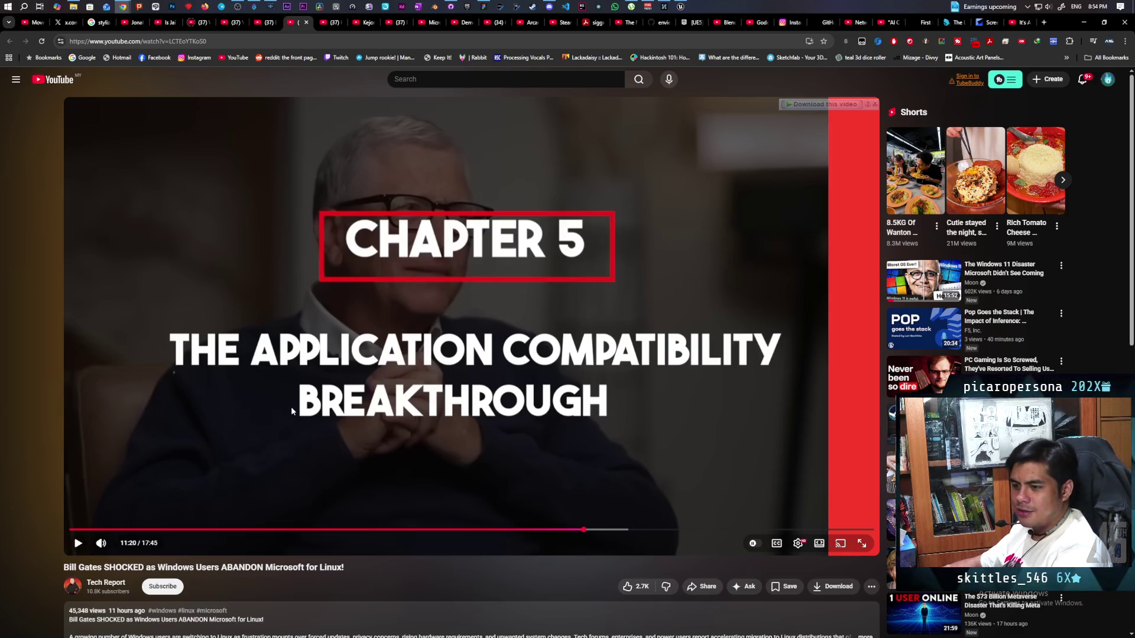
click(357, 411)
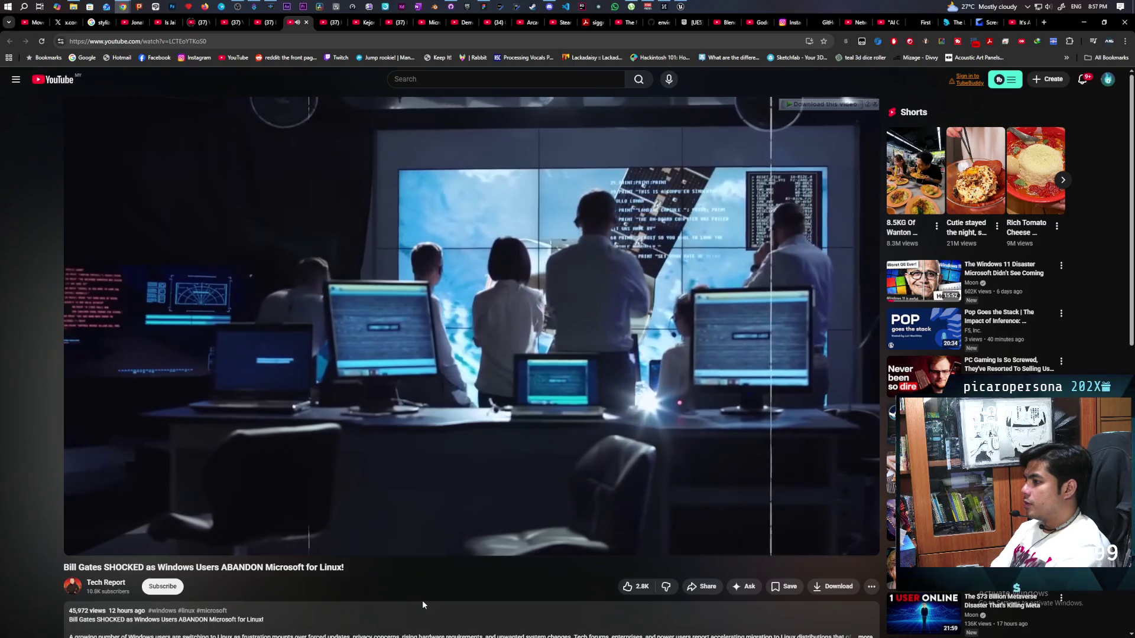
Step: Pause the Tech Report video on the control-room shot of staff facing a wall of screens
key(space)
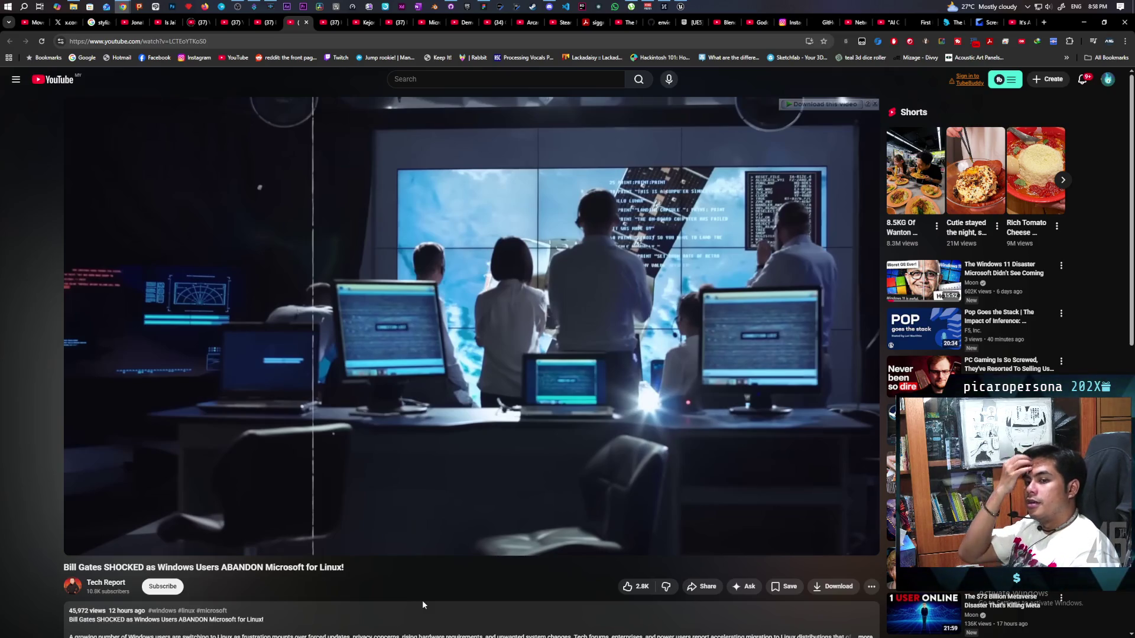
Step: Resume the Linux video, let it play to 17:44 of 17:45, and scroll down the page
key(space)
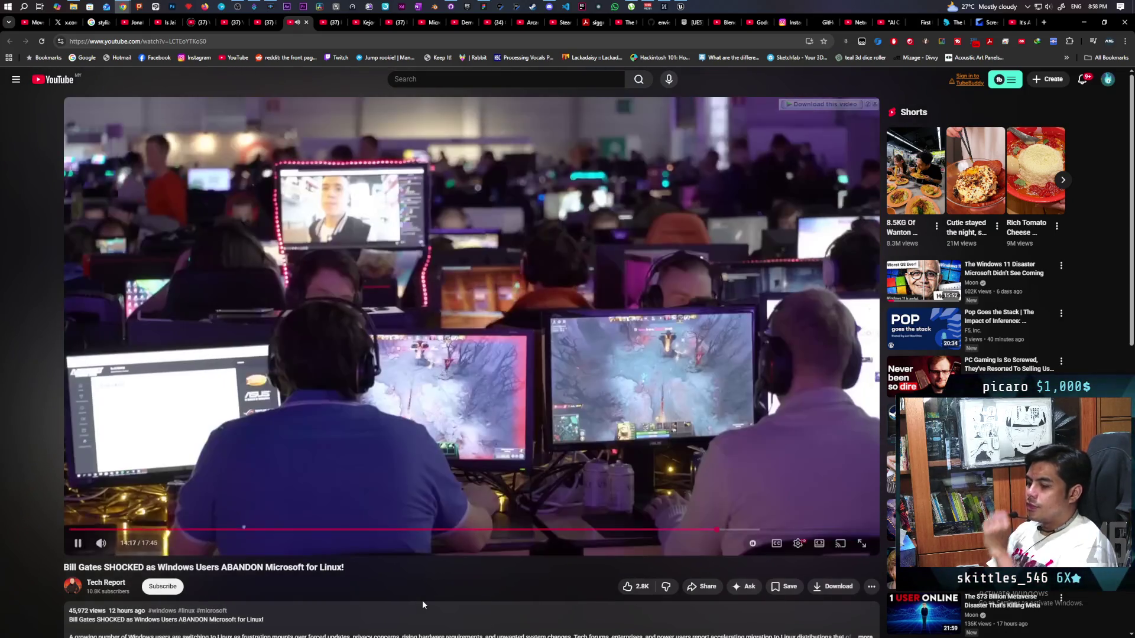
key(space)
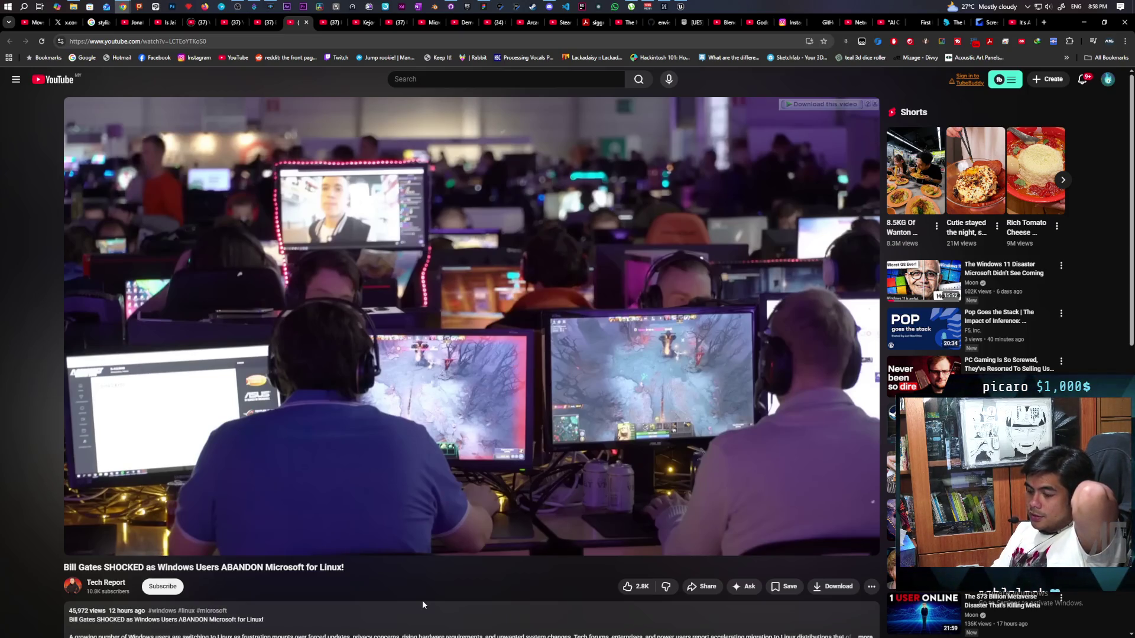
key(space)
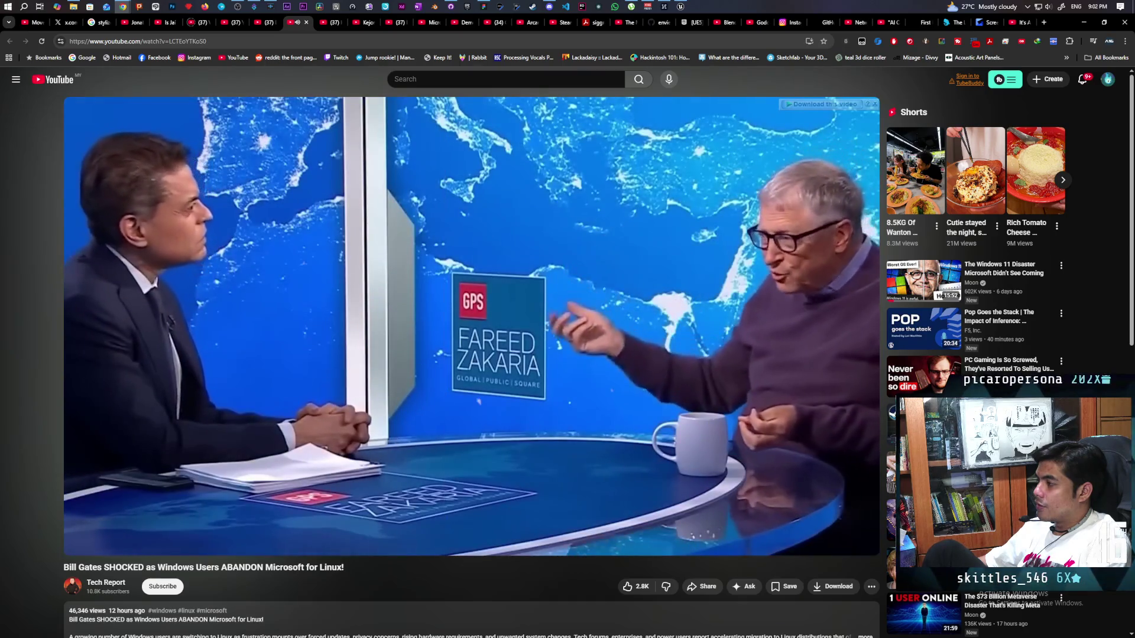
scroll(310, 376, down, 4)
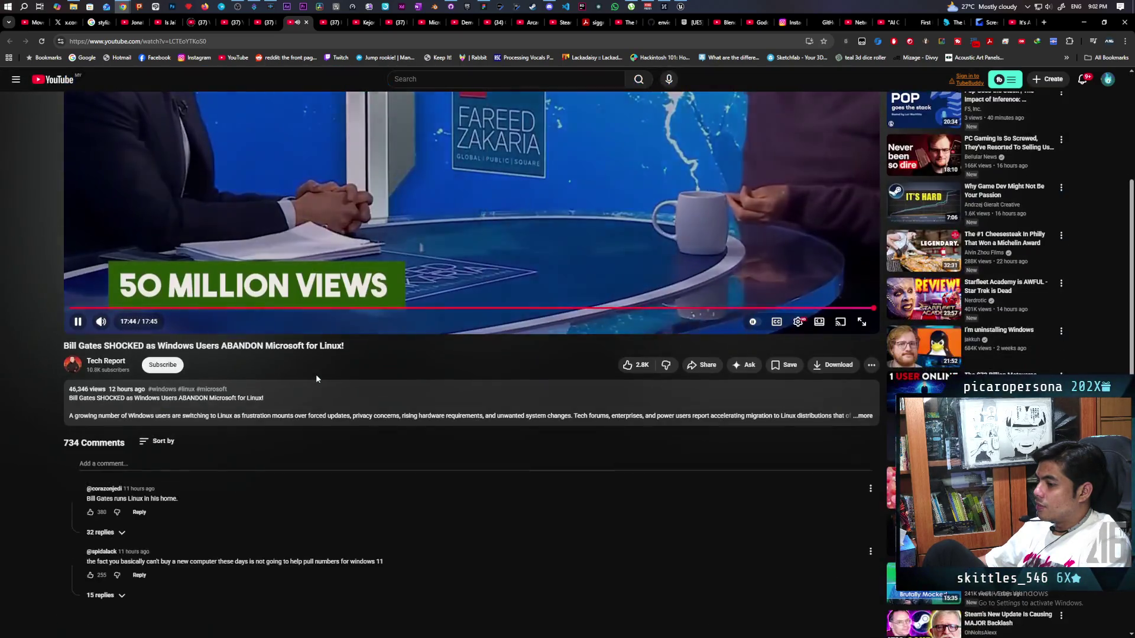
Step: Switch to the Chrome window showing Wikipedia's Usage share of operating systems article
scroll(316, 374, up, 1)
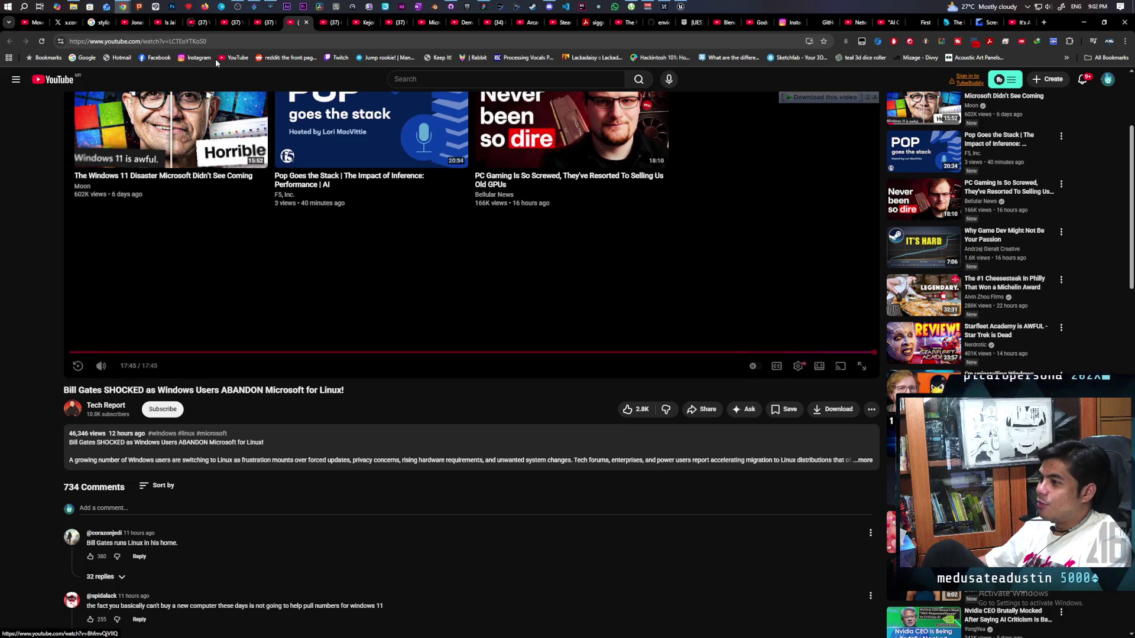
click(125, 6)
click(752, 44)
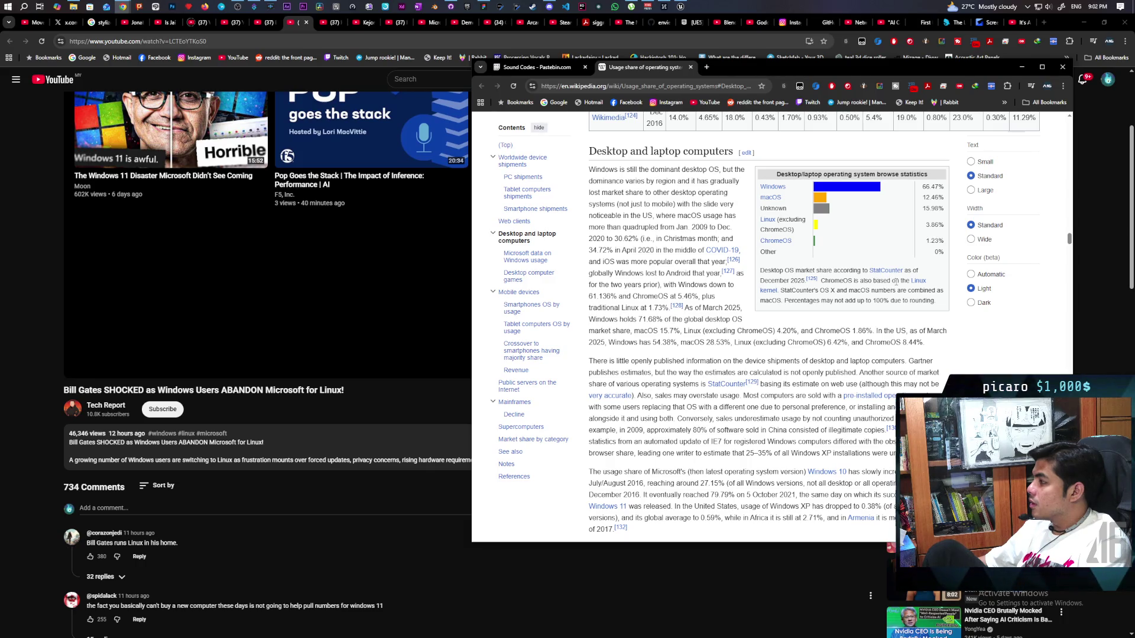
Step: Read the desktop market-share figures, including the 2024 Stack Overflow survey's Windows 48.01% and Linux 28.53%
scroll(873, 288, up, 4)
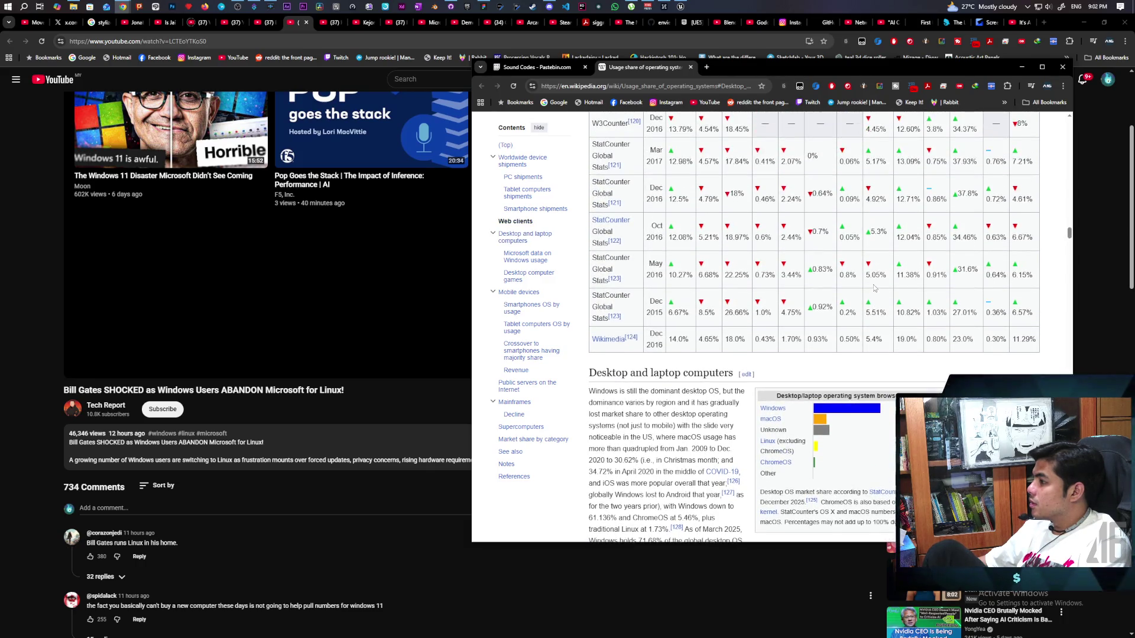
scroll(873, 288, up, 5)
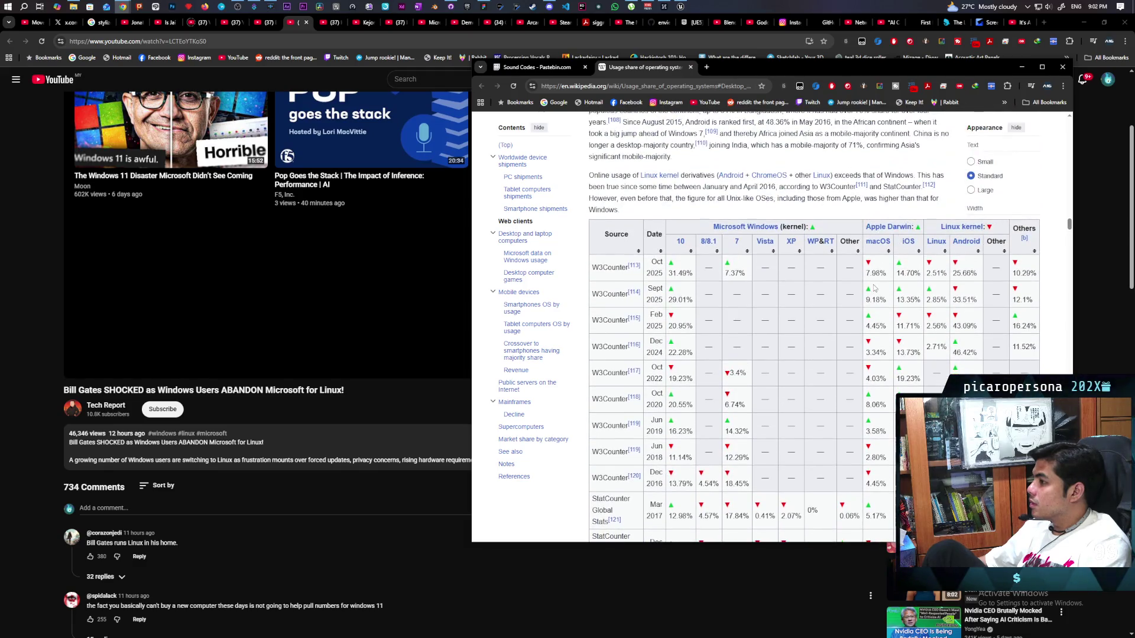
scroll(873, 287, down, 9)
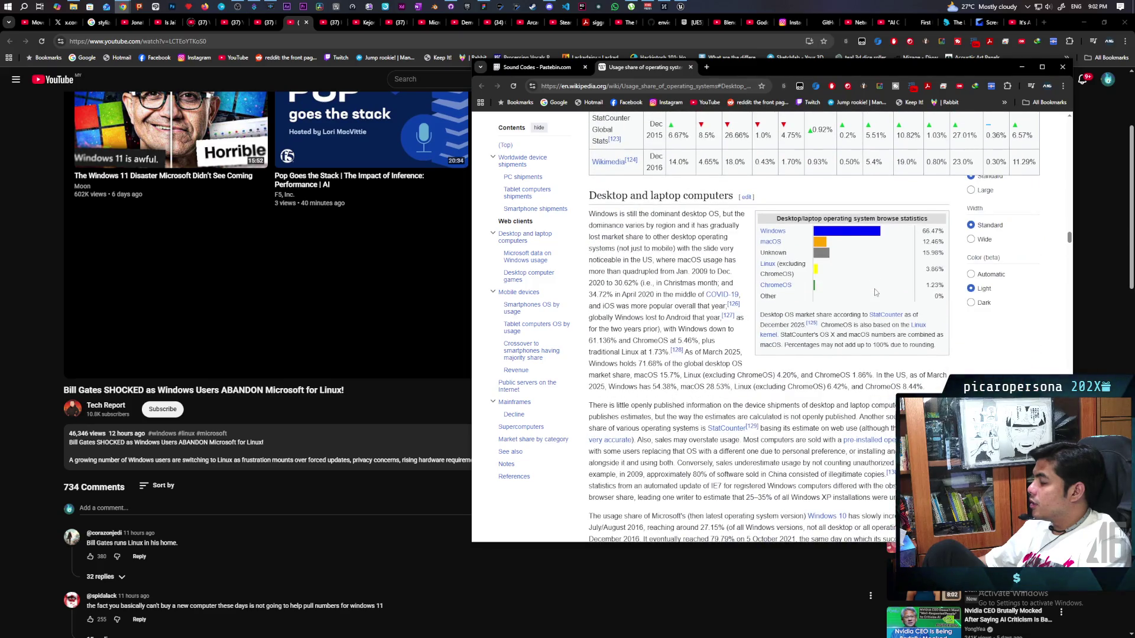
scroll(874, 289, down, 4)
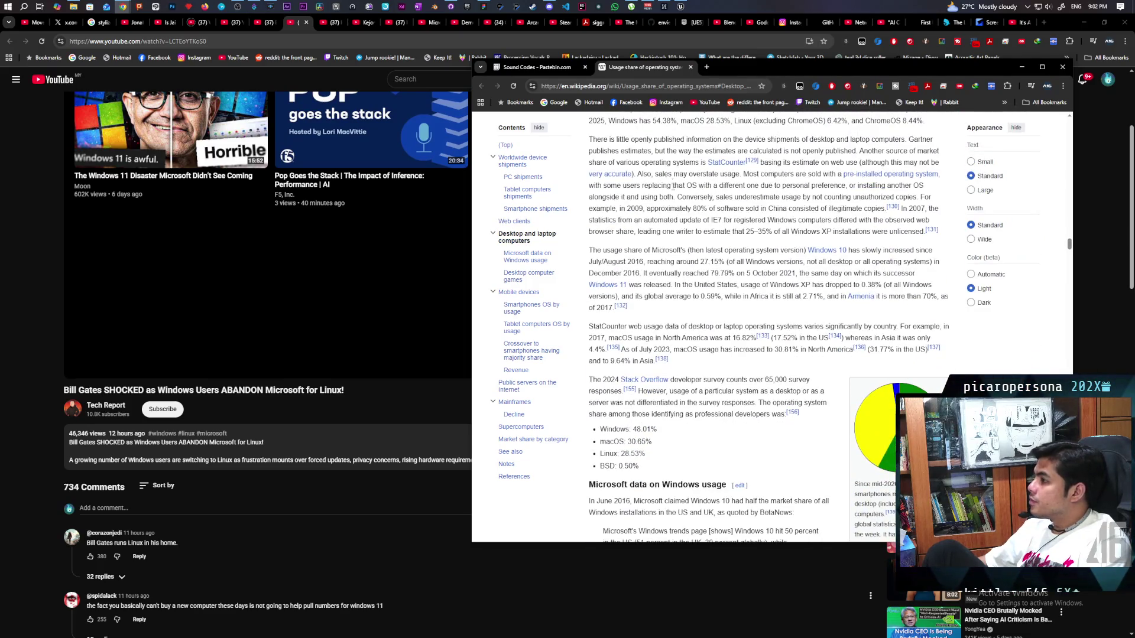
click(664, 86)
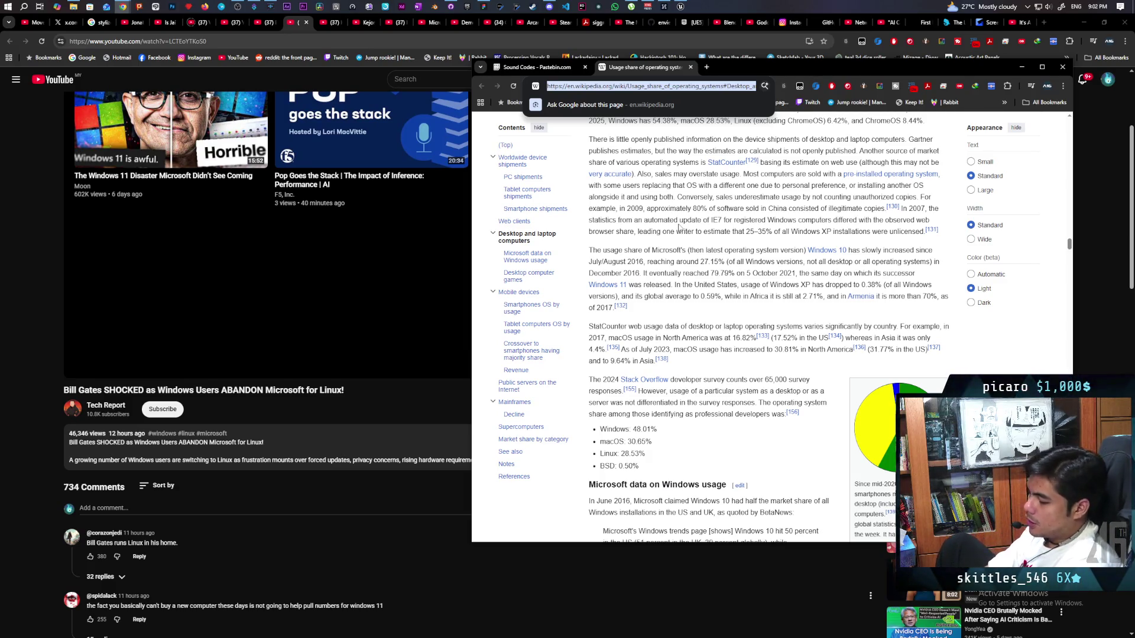
Step: Search Google for 'linux foundation percentage', correcting a typo along the way
text(l)
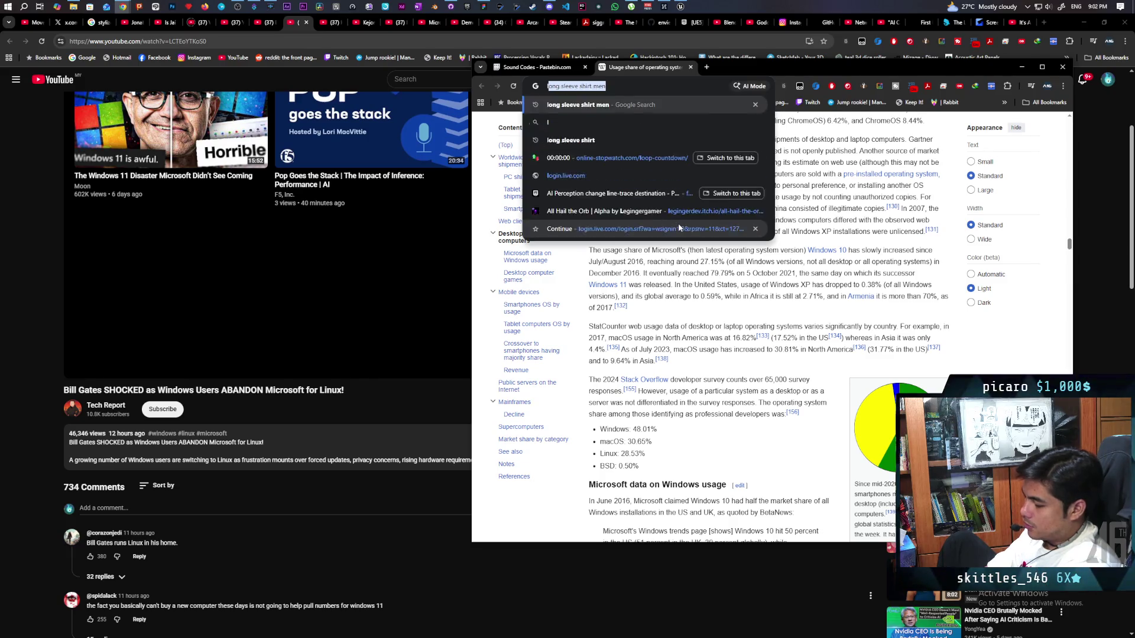
text(inux foundate)
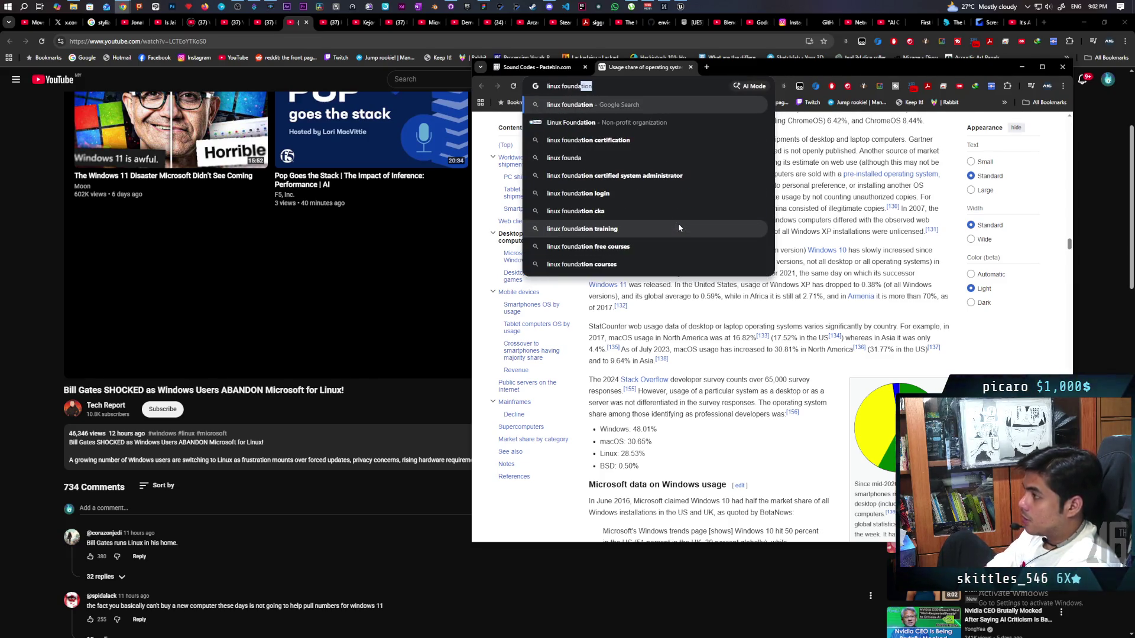
key(BackSpace)
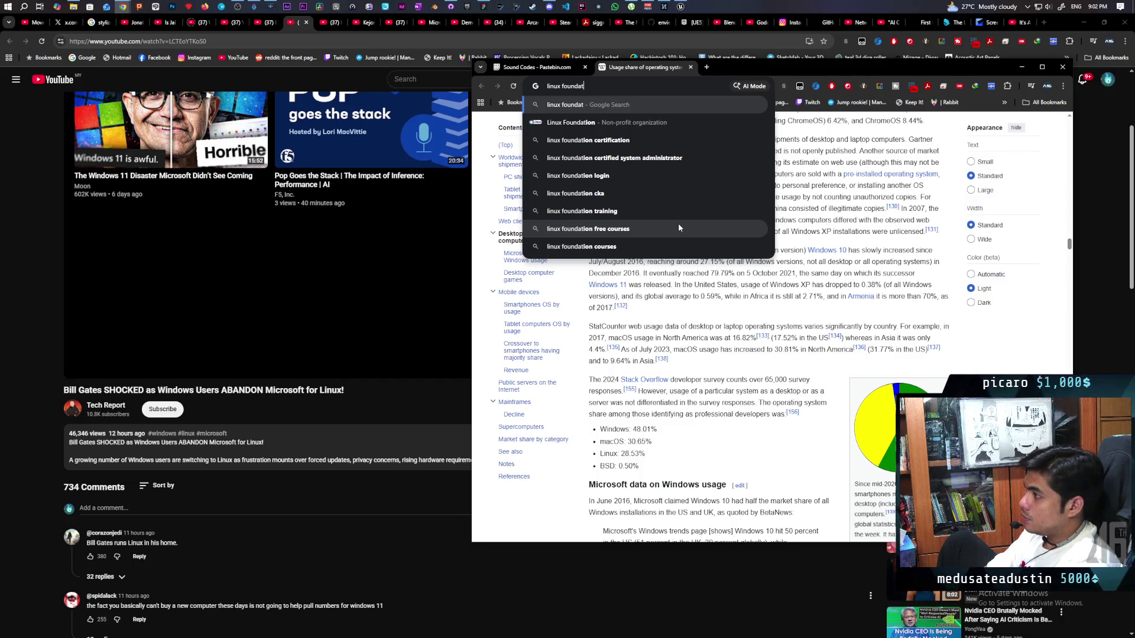
text(ion pe)
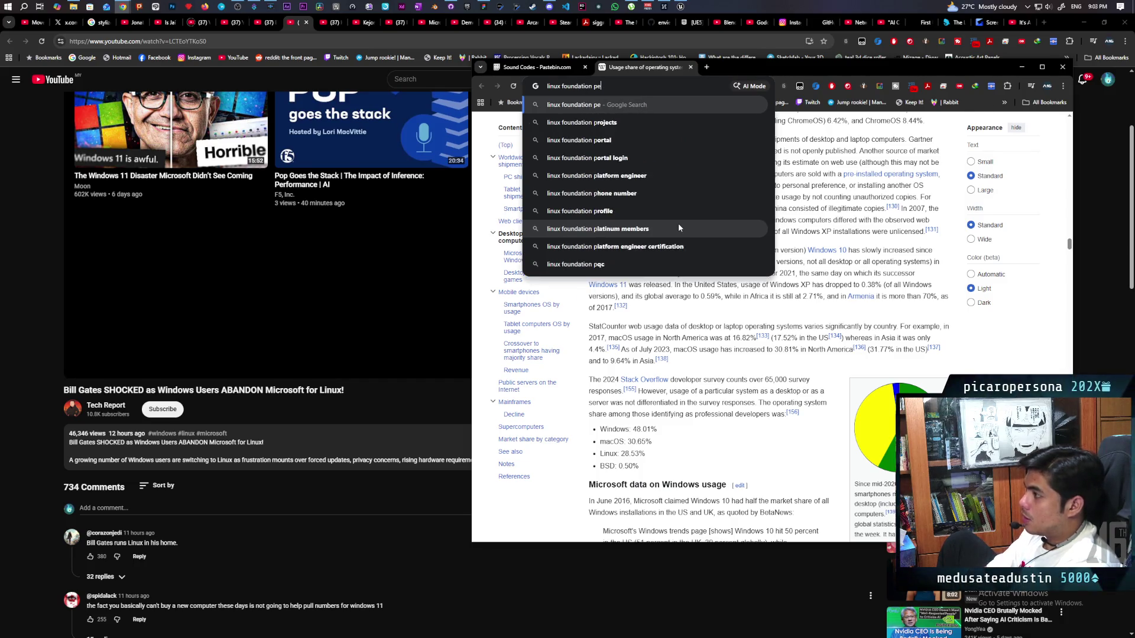
text(rcentage)
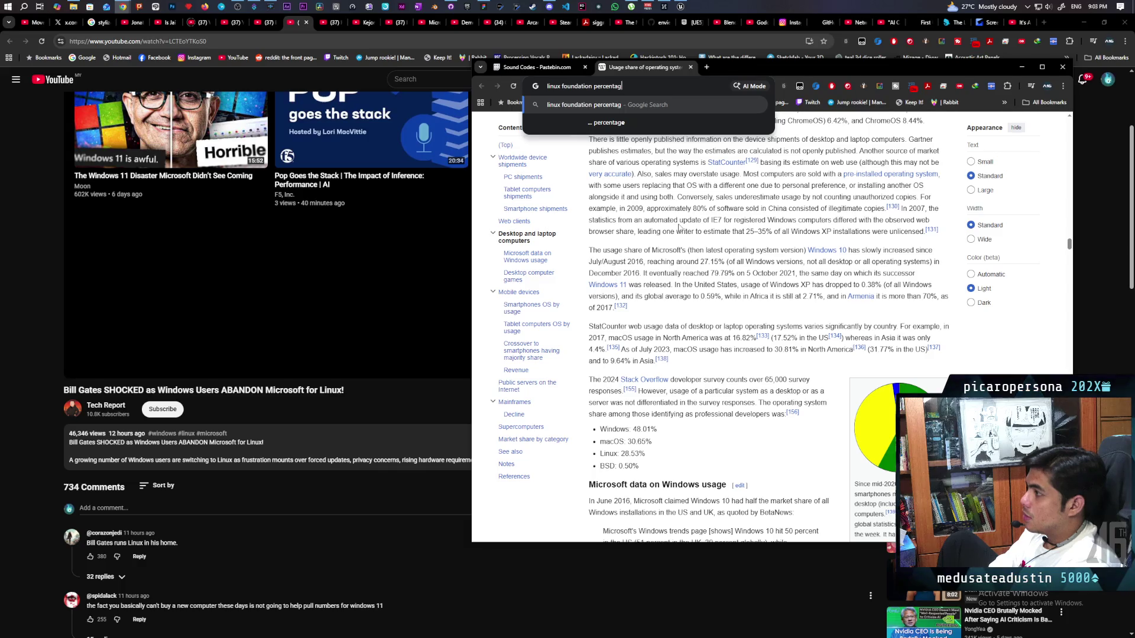
key(Return)
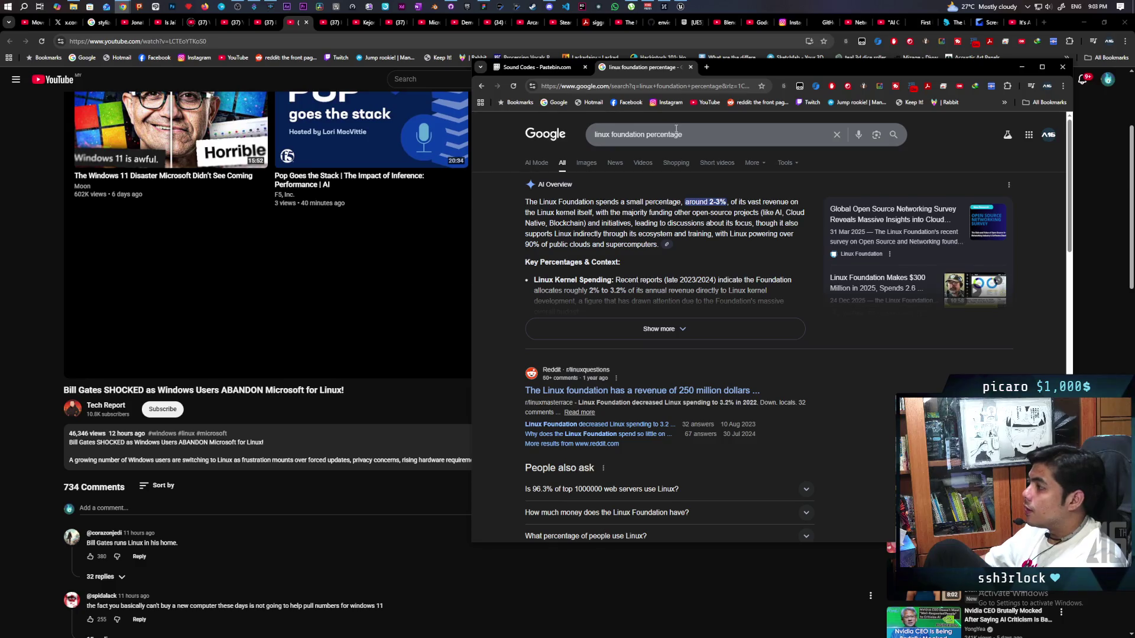
Step: Refine the query to 'linux foundation user percentage' and skim the new results
click(655, 126)
text(user)
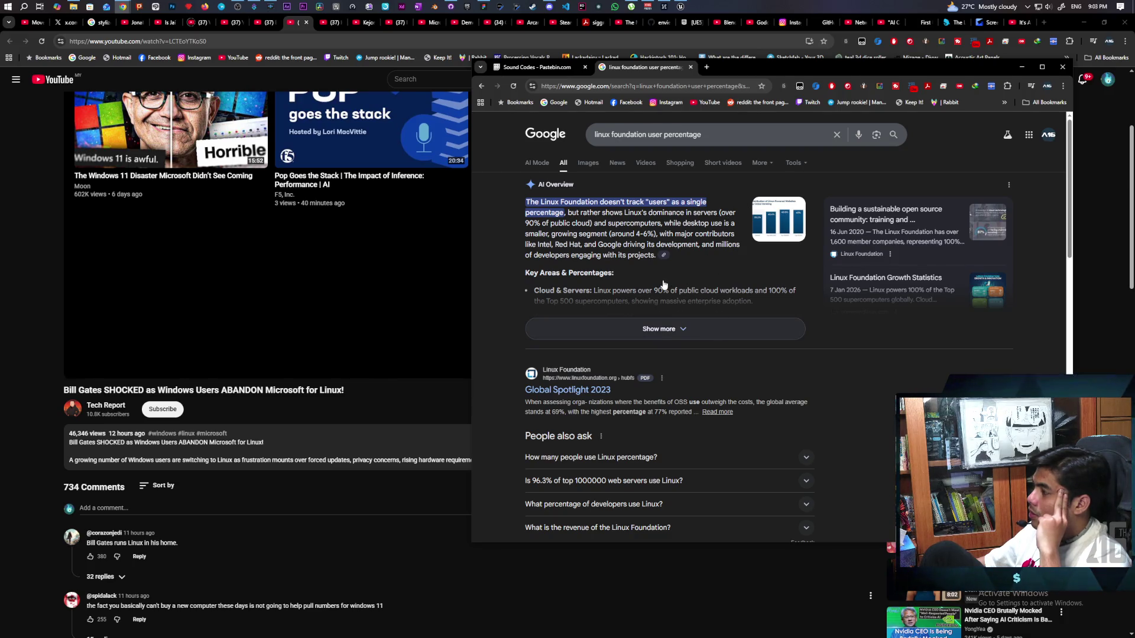
scroll(664, 285, down, 2)
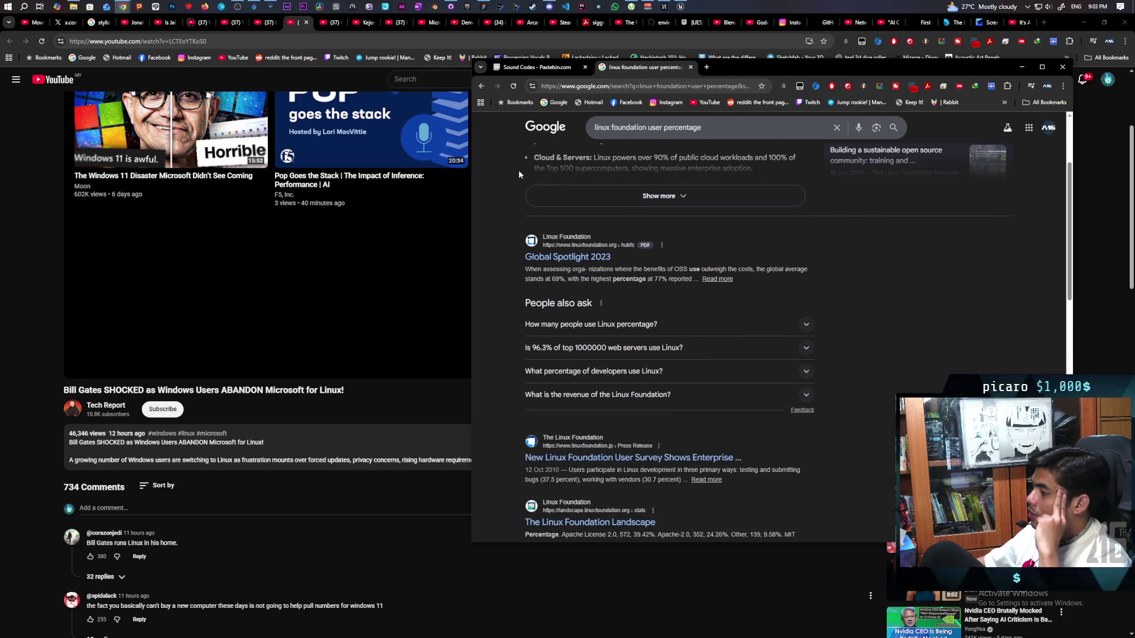
scroll(644, 148, up, 1)
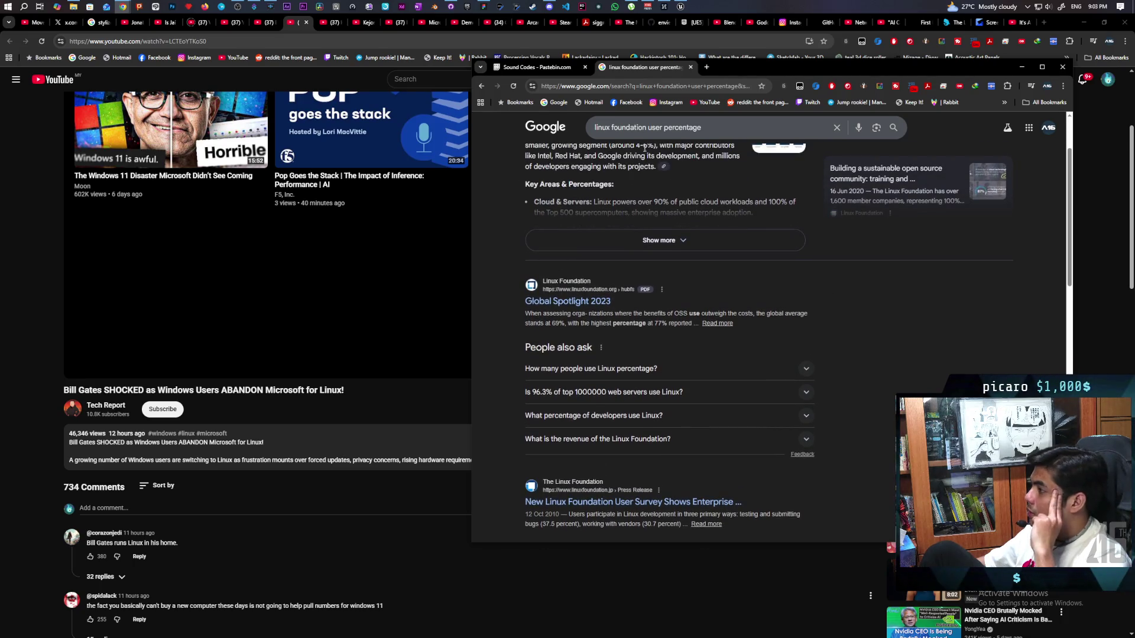
Step: Search again with 'december' added to the linux foundation user percentage query
click(664, 119)
text(decen )
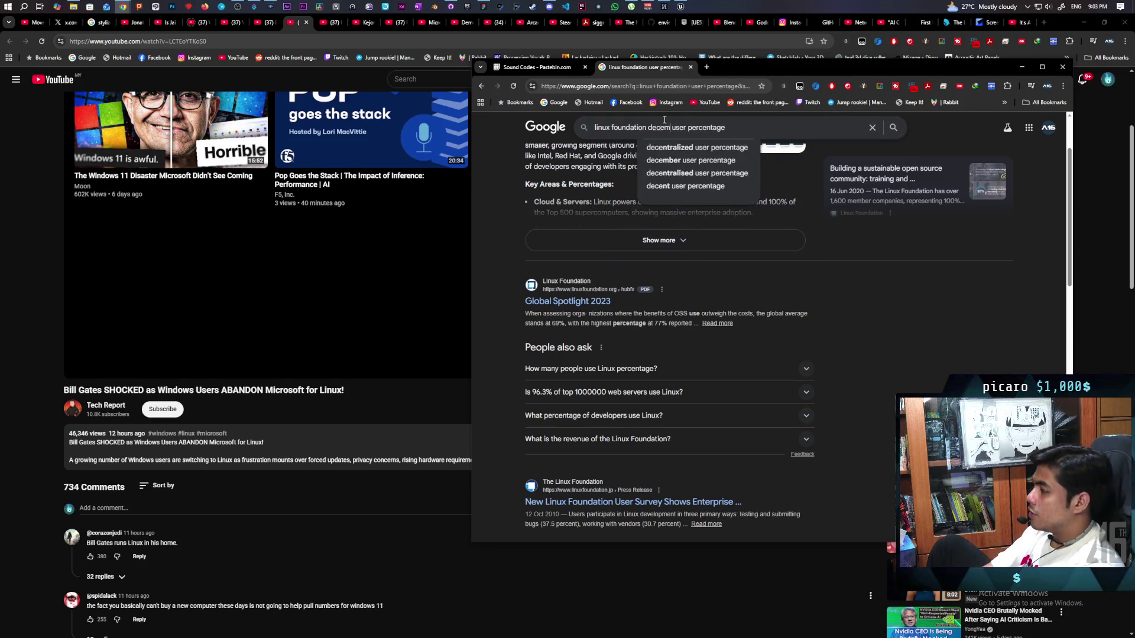
text(mber)
key(Return)
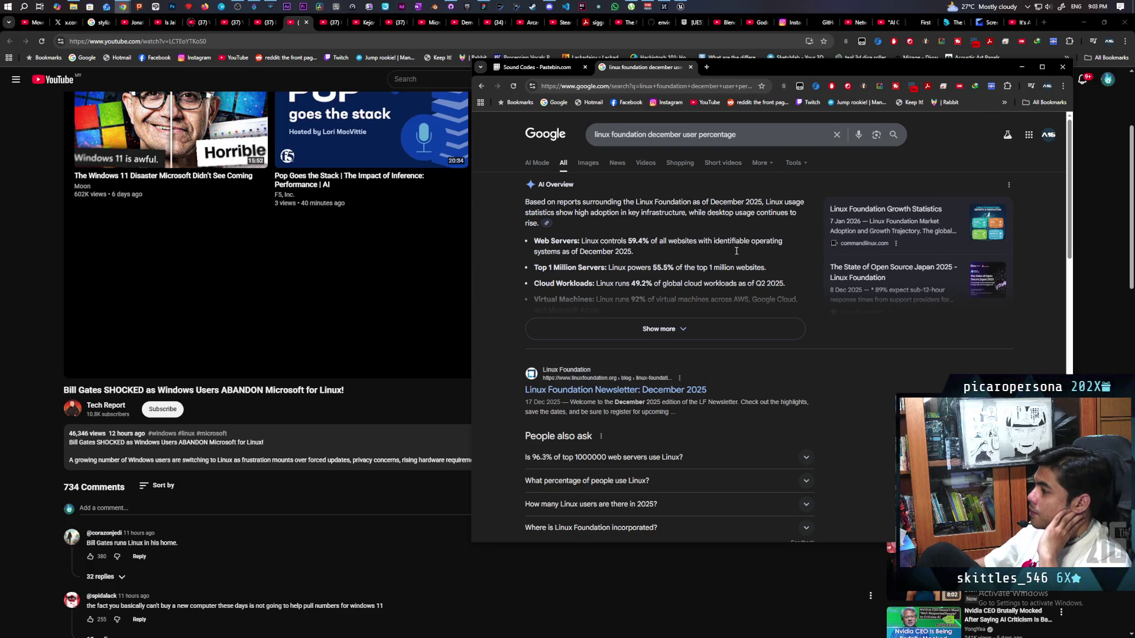
Step: Expand and read the full AI Overview of 2025 Linux statistics, then return to YouTube
click(771, 322)
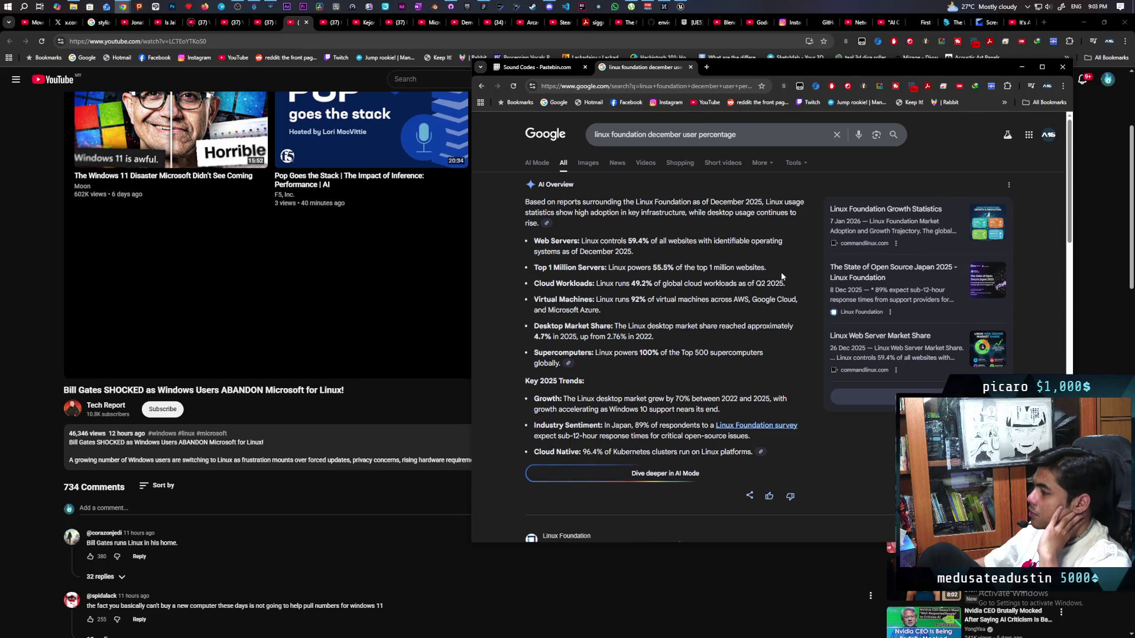
scroll(781, 274, down, 2)
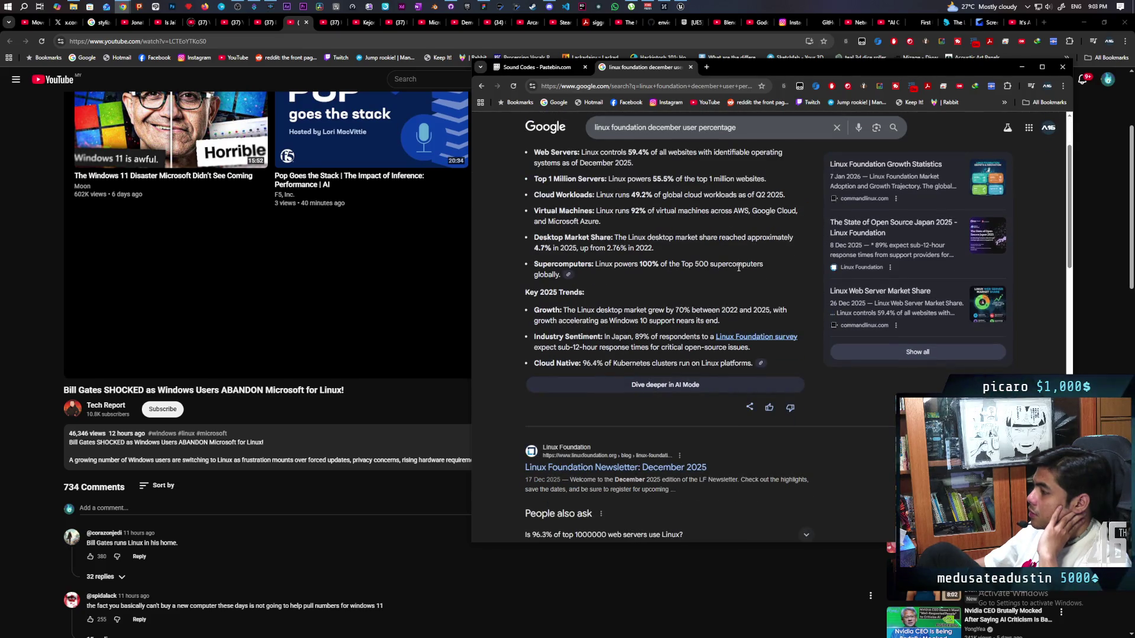
scroll(738, 267, up, 2)
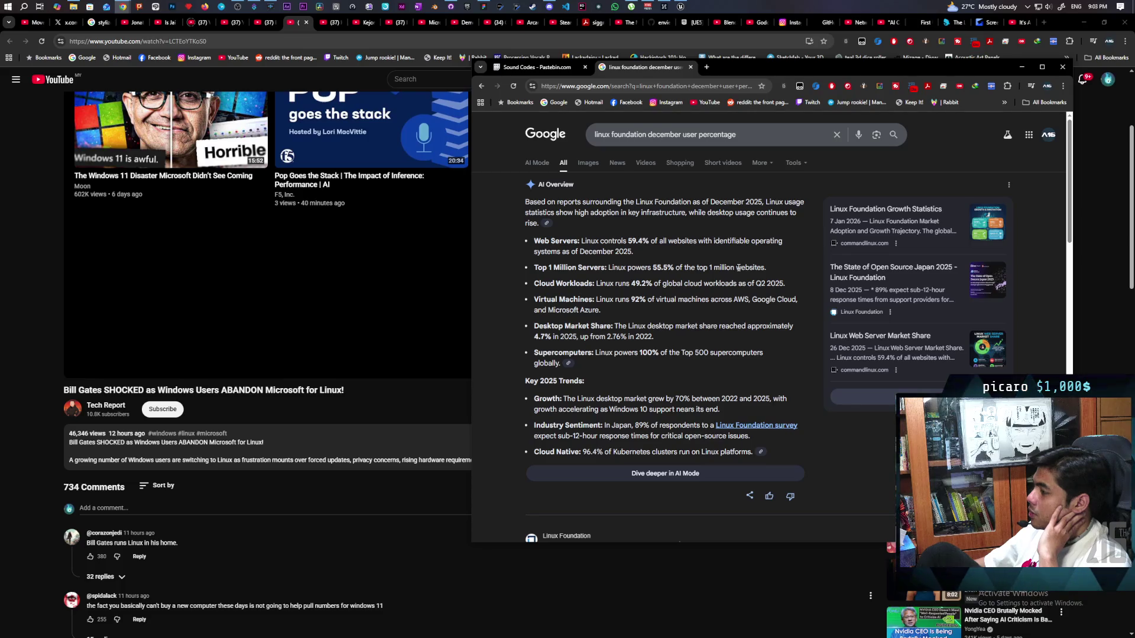
scroll(738, 267, down, 5)
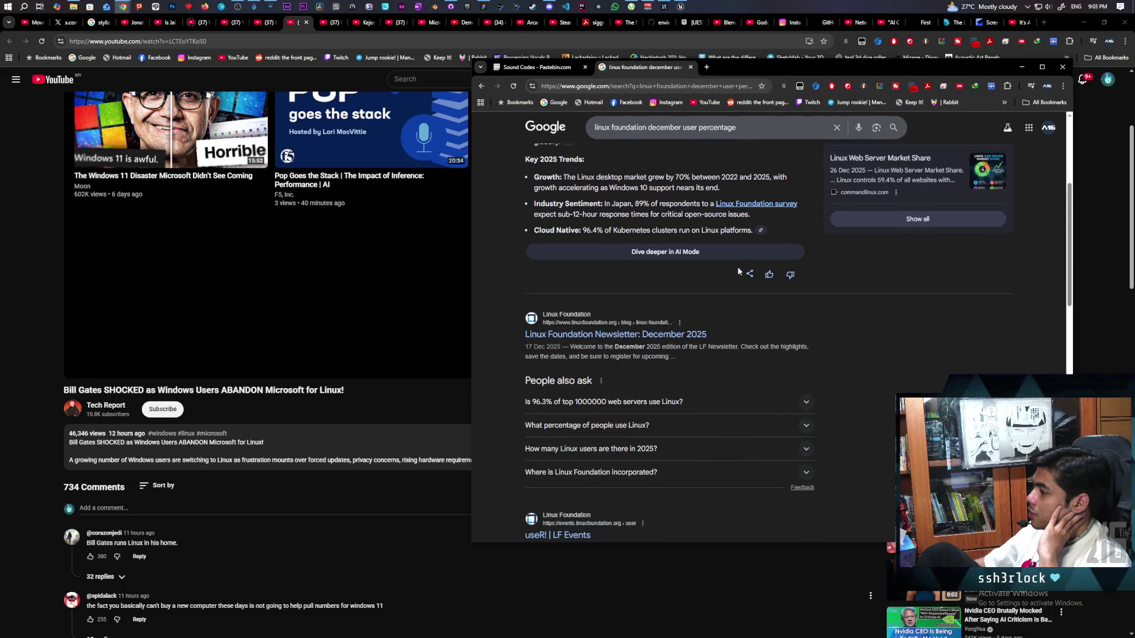
scroll(796, 314, down, 4)
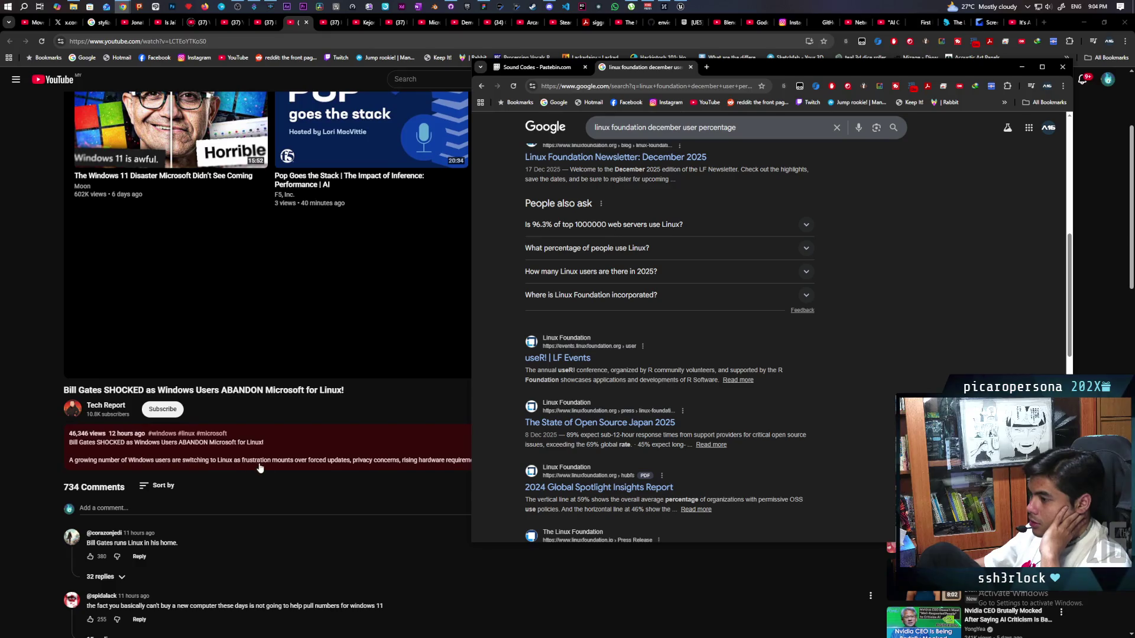
scroll(222, 551, down, 5)
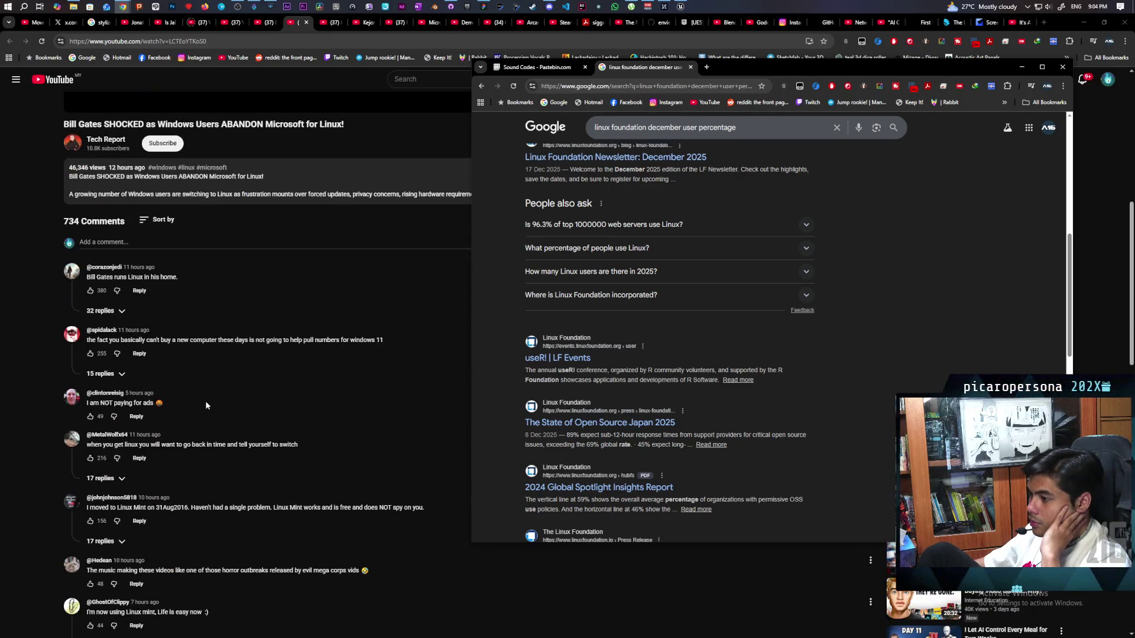
scroll(206, 406, down, 2)
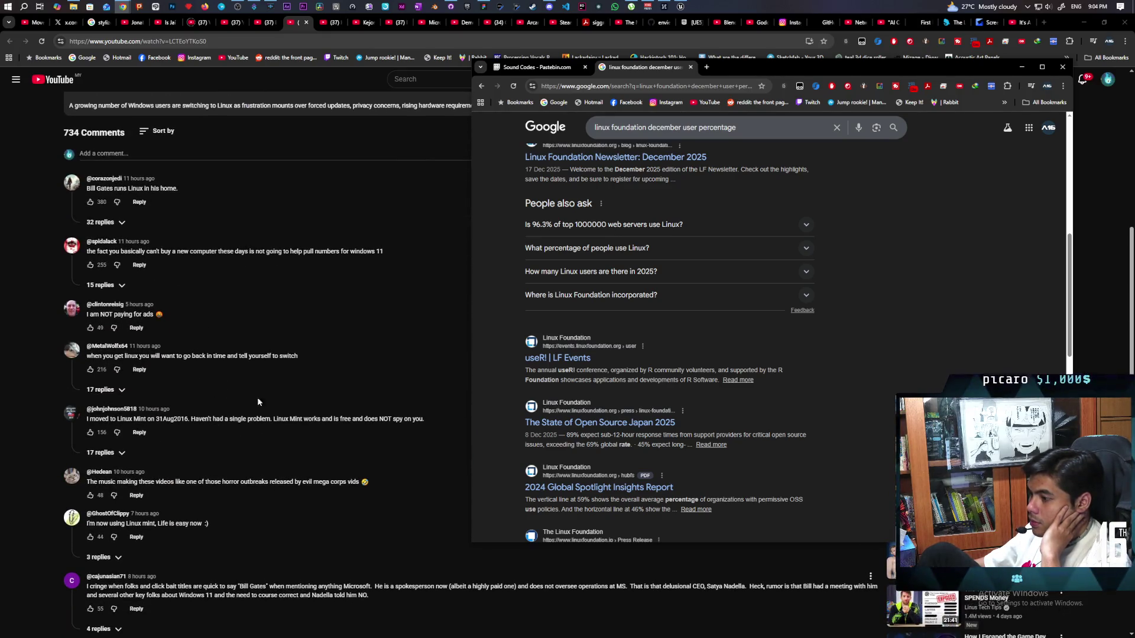
click(254, 107)
Step: Read through the 734 comments about switching to Fedora, Ubuntu and Mint, then change tabs
scroll(255, 231, up, 1)
scroll(254, 230, up, 1)
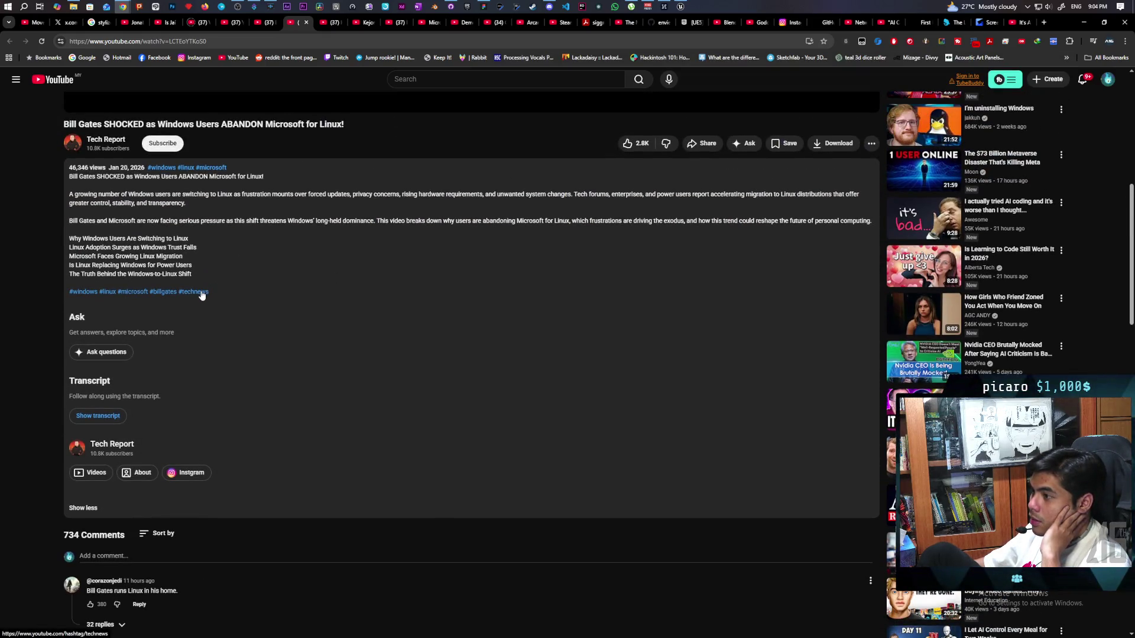
scroll(292, 255, down, 8)
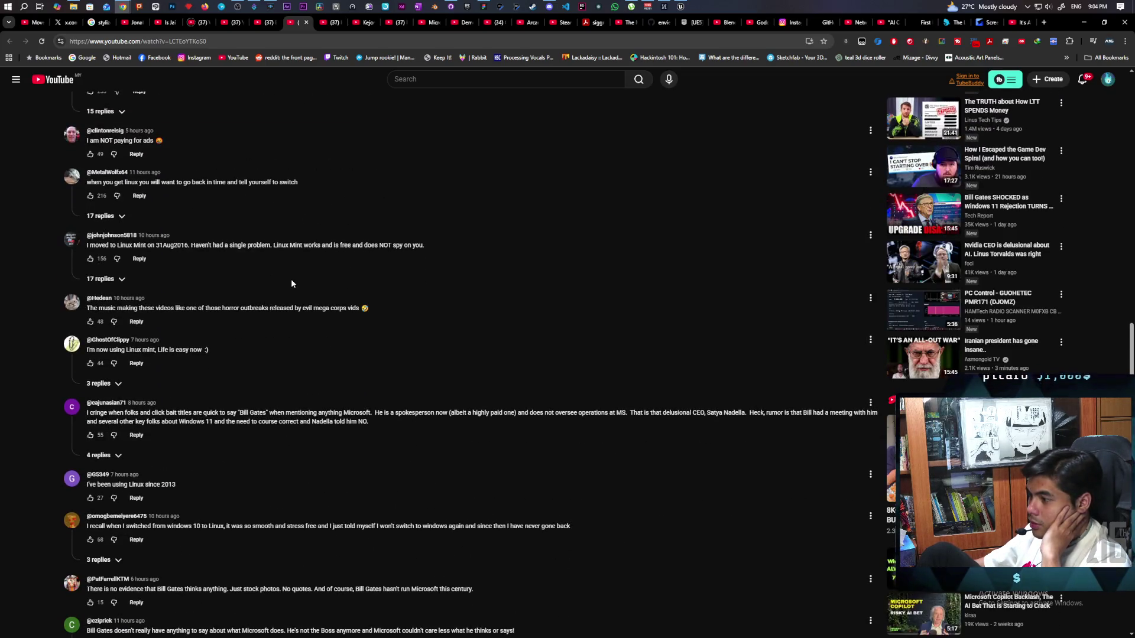
scroll(291, 283, down, 3)
scroll(292, 281, down, 3)
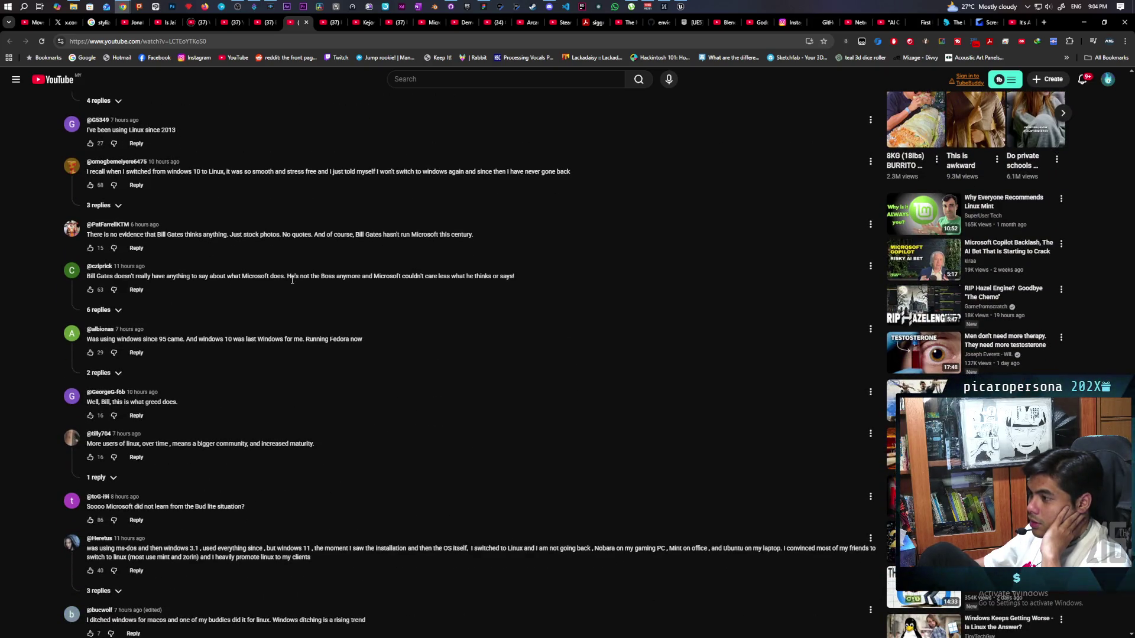
scroll(292, 280, up, 15)
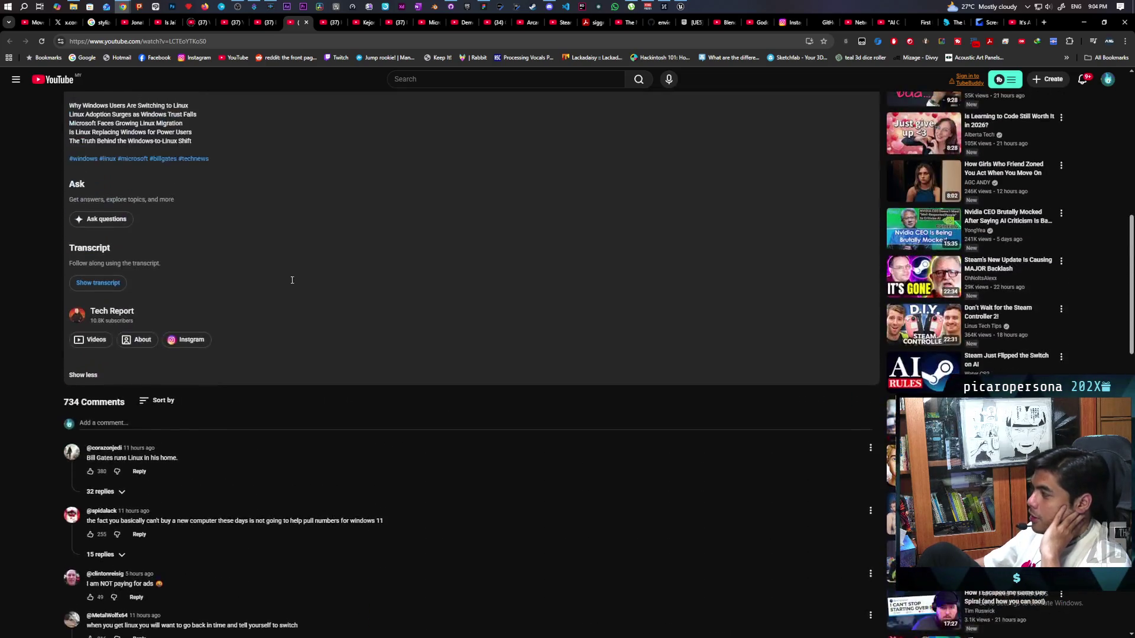
scroll(292, 280, up, 4)
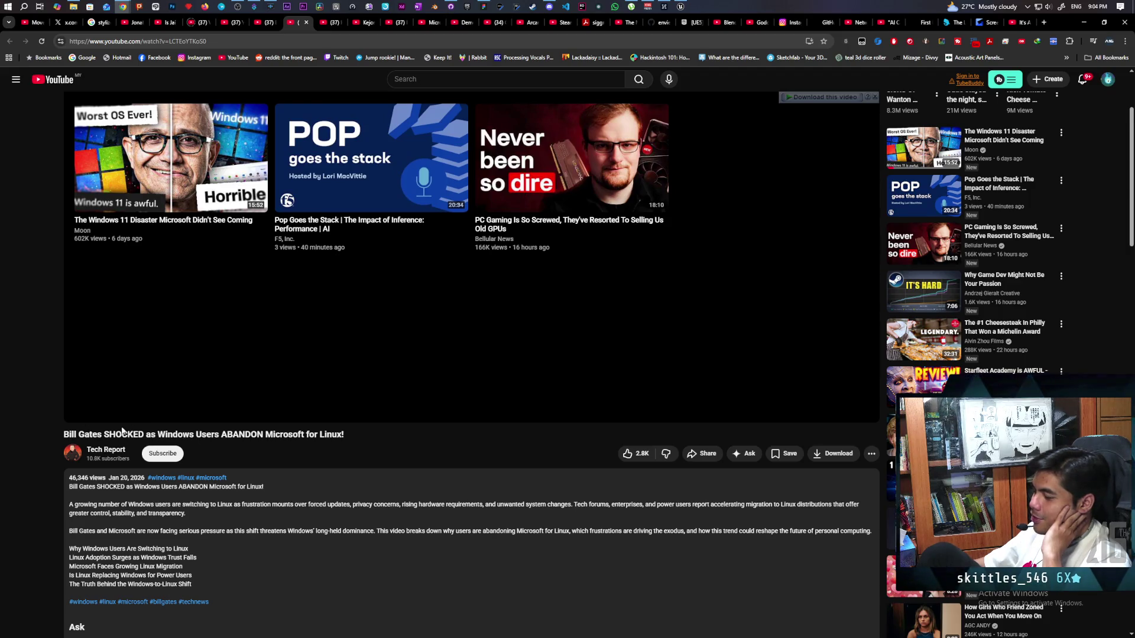
scroll(306, 478, down, 20)
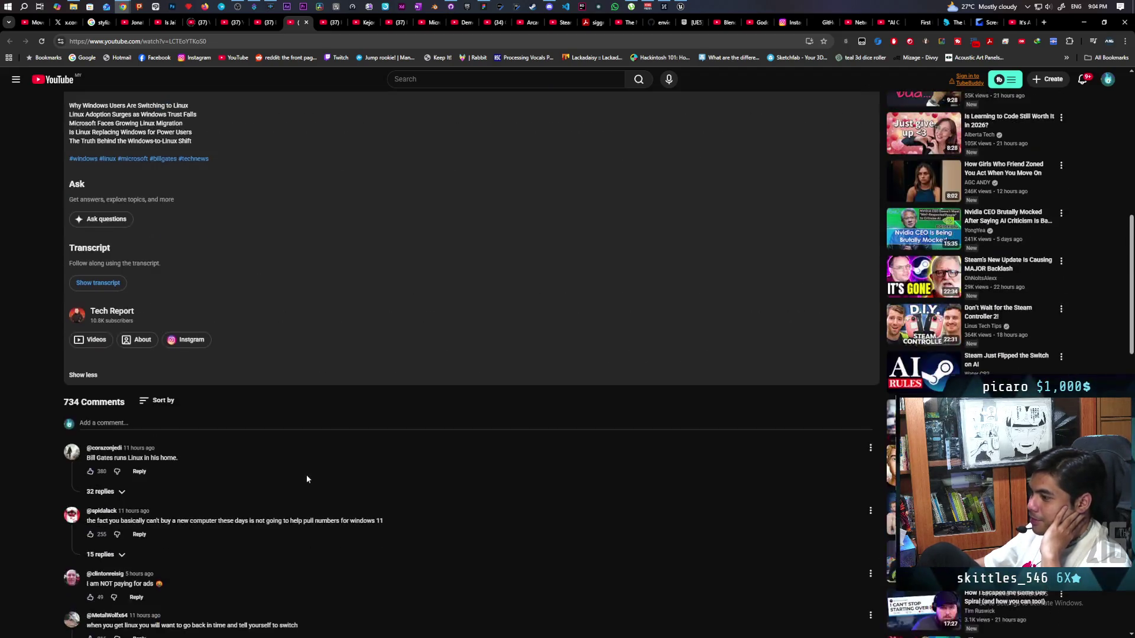
scroll(303, 459, down, 5)
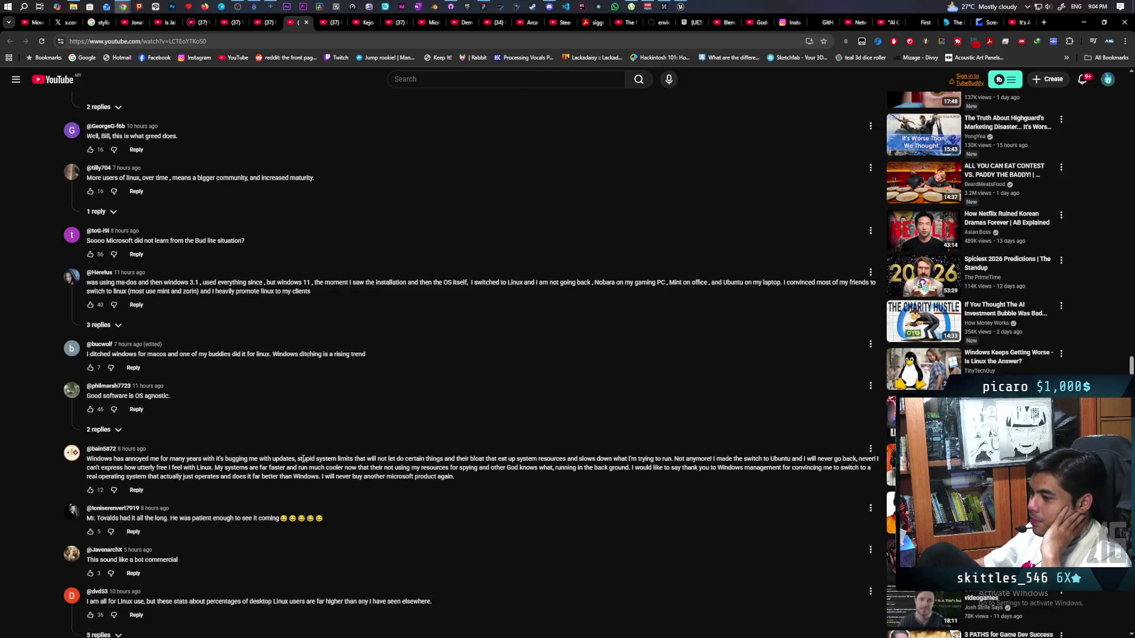
scroll(303, 459, down, 4)
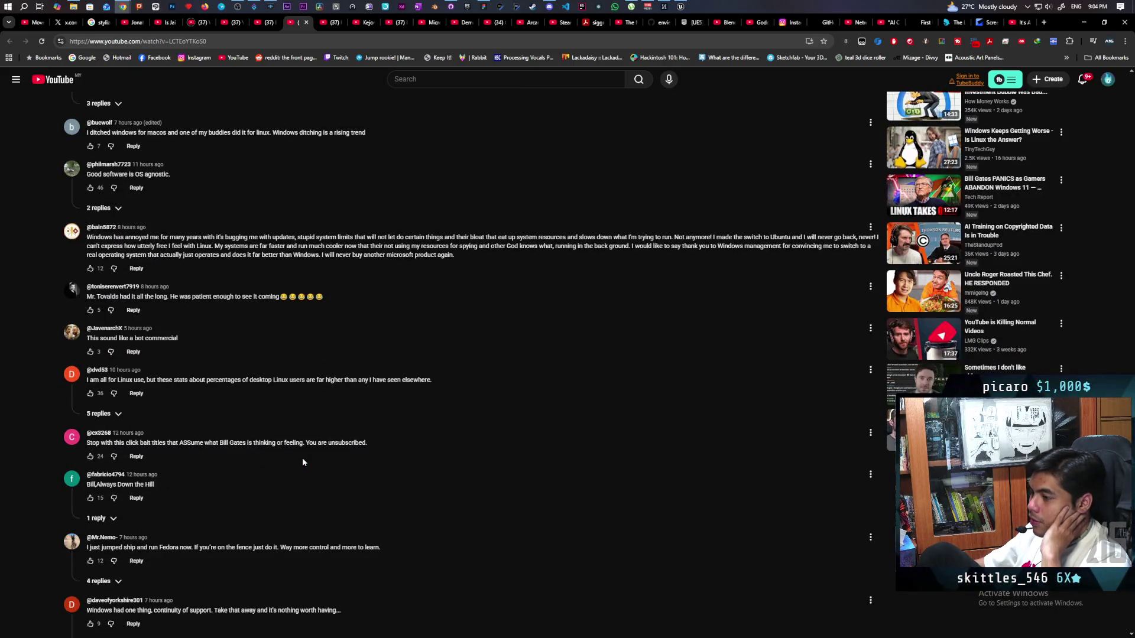
scroll(302, 458, down, 5)
scroll(302, 458, down, 1)
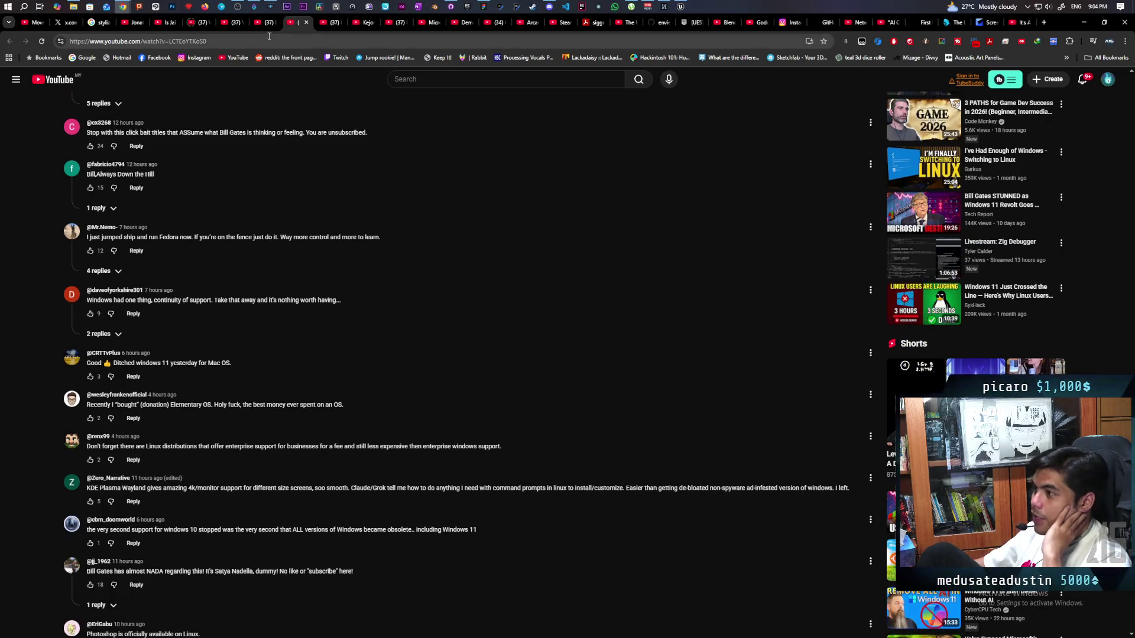
click(264, 23)
Step: Seek to a new point in 'Everybody Hates the New Microsoft Office' and pause it
drag(88, 530, 57, 527)
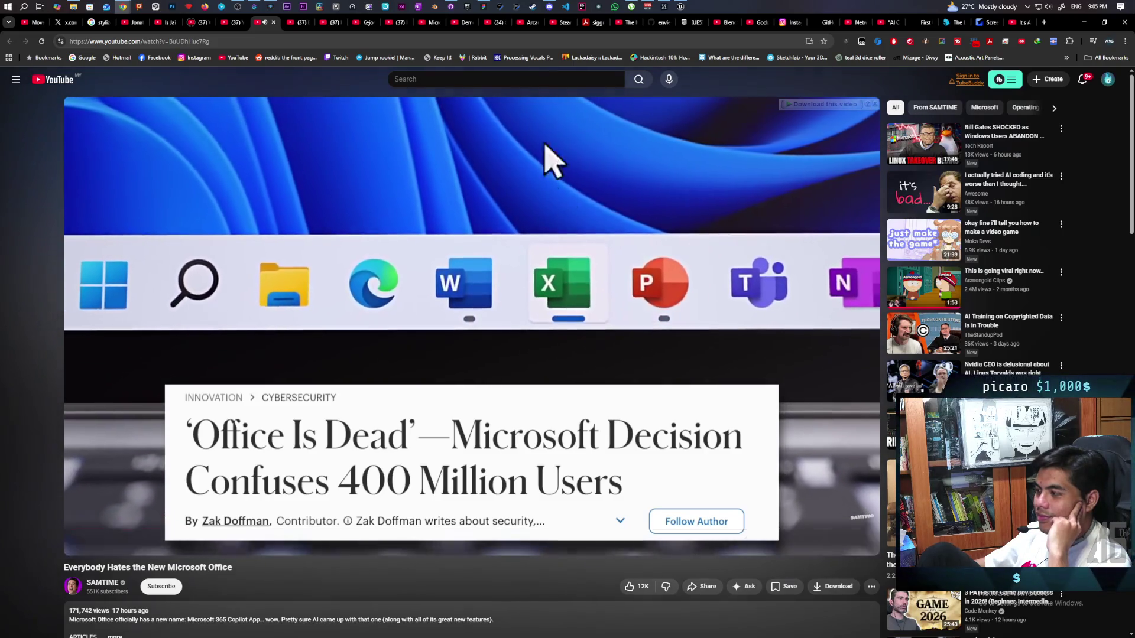
click(81, 496)
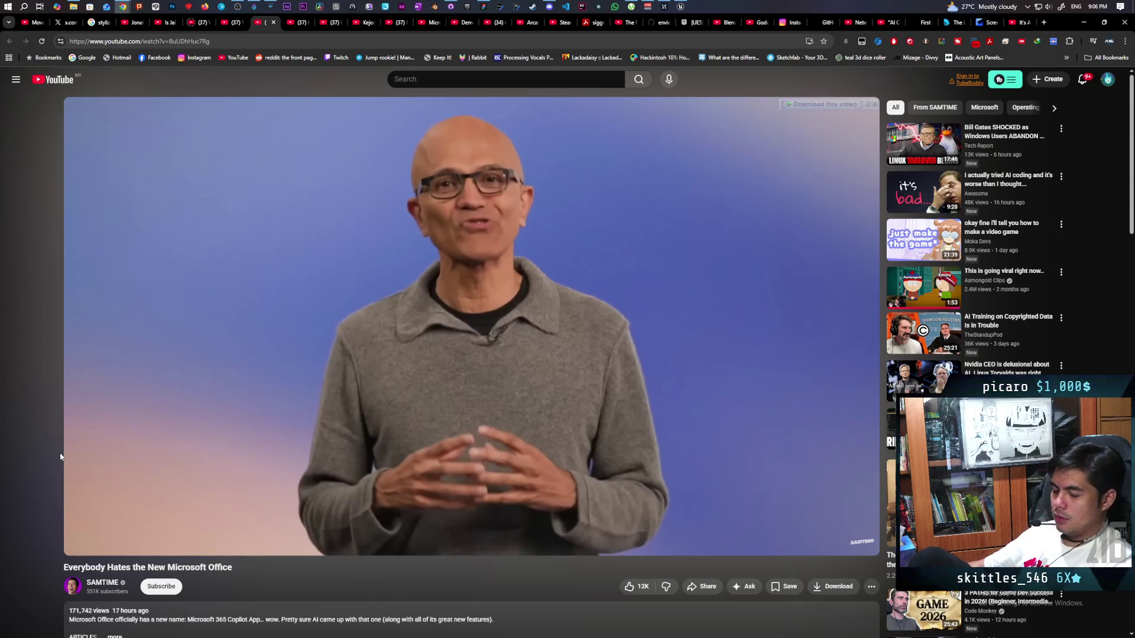
Step: Play the Microsoft Office video to its Subscribe Today end screen, pause there, then switch tabs
click(126, 447)
click(127, 444)
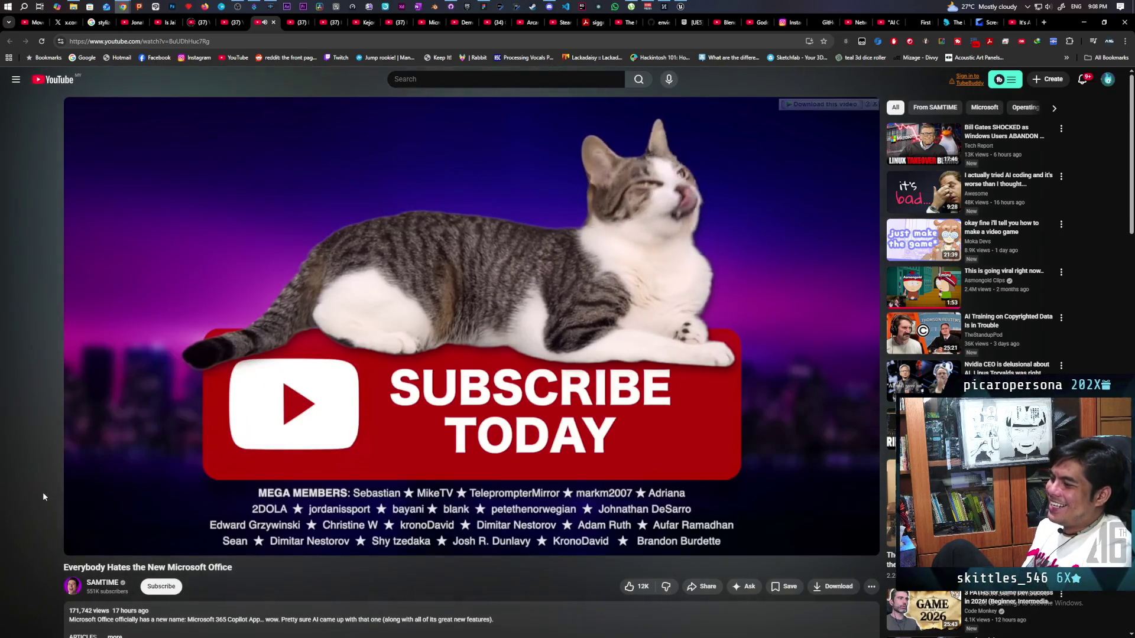
key(space)
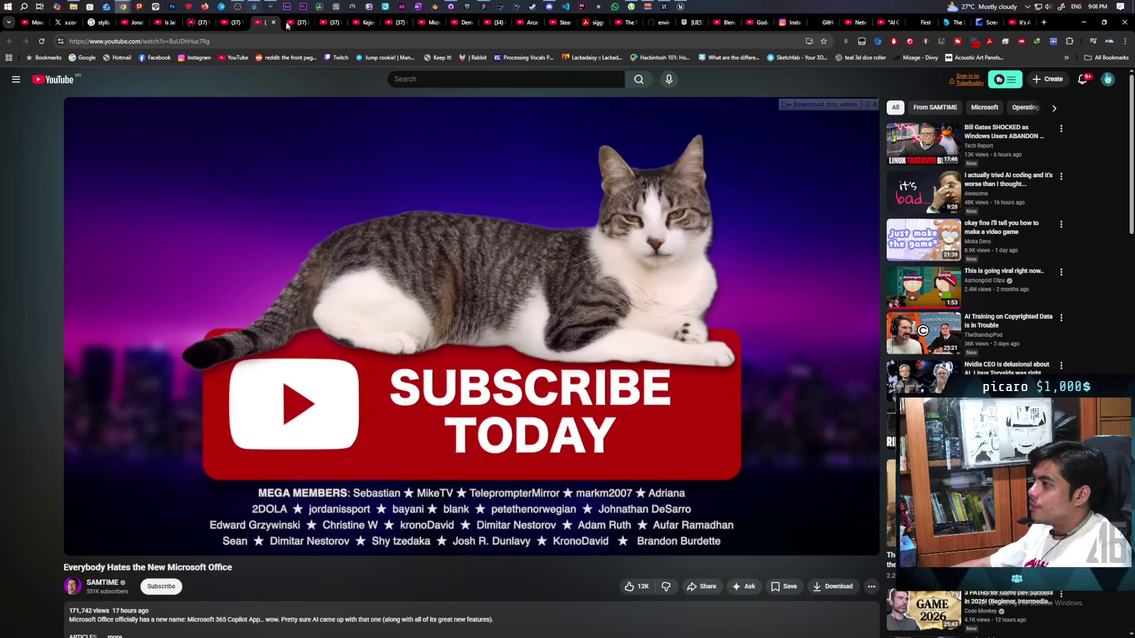
click(335, 23)
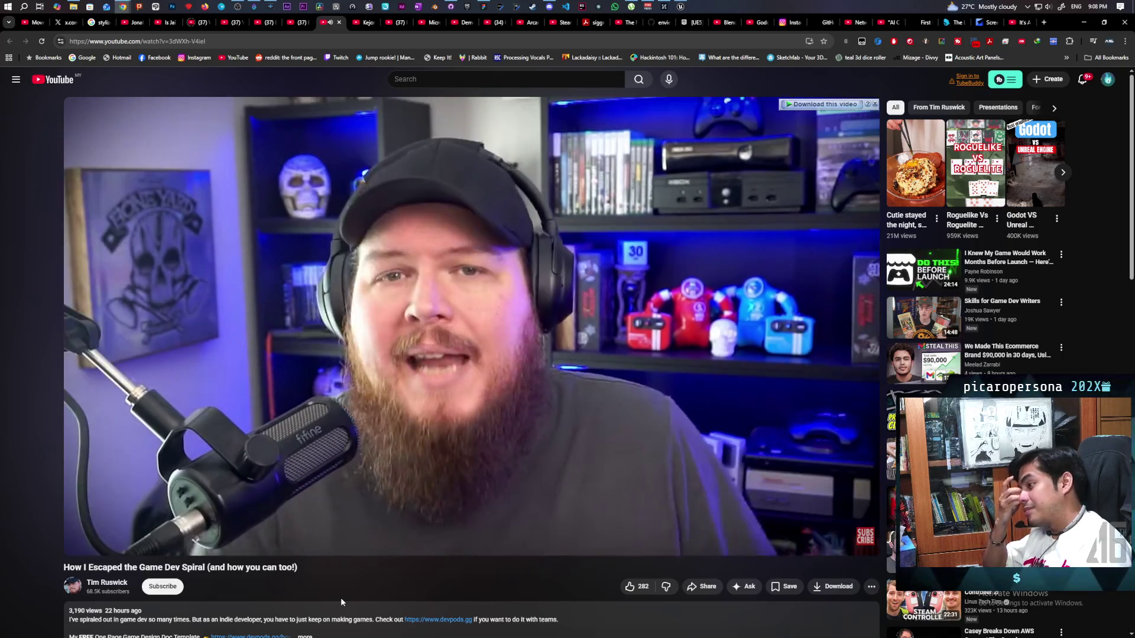
Step: Pause the Game Dev Spiral video at 0:08 and minimize the browser
click(388, 364)
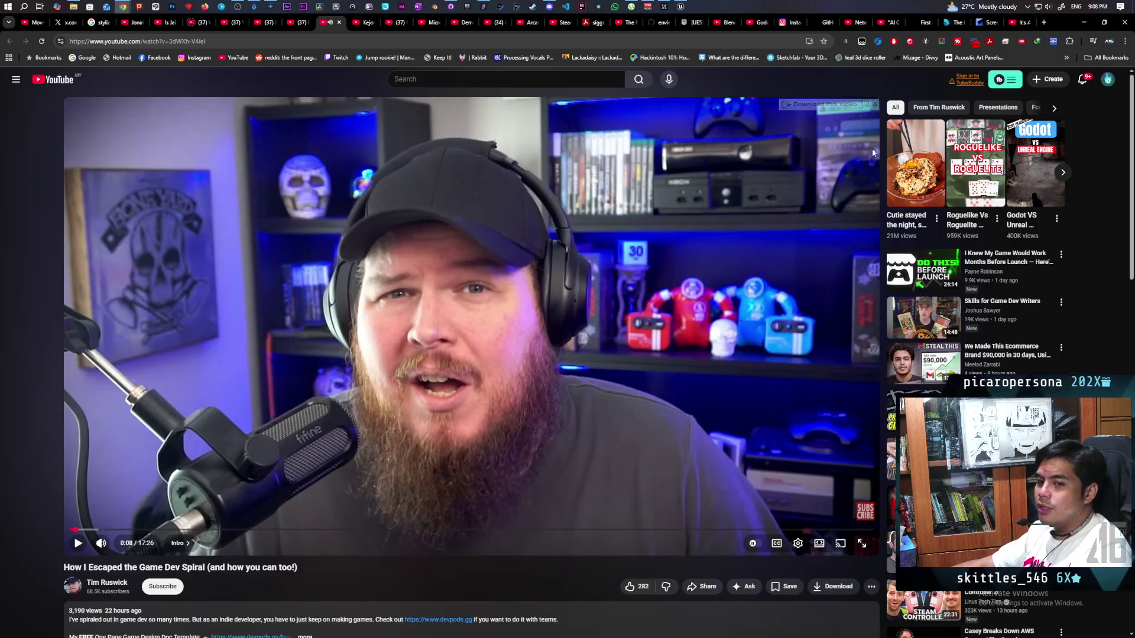
click(1084, 24)
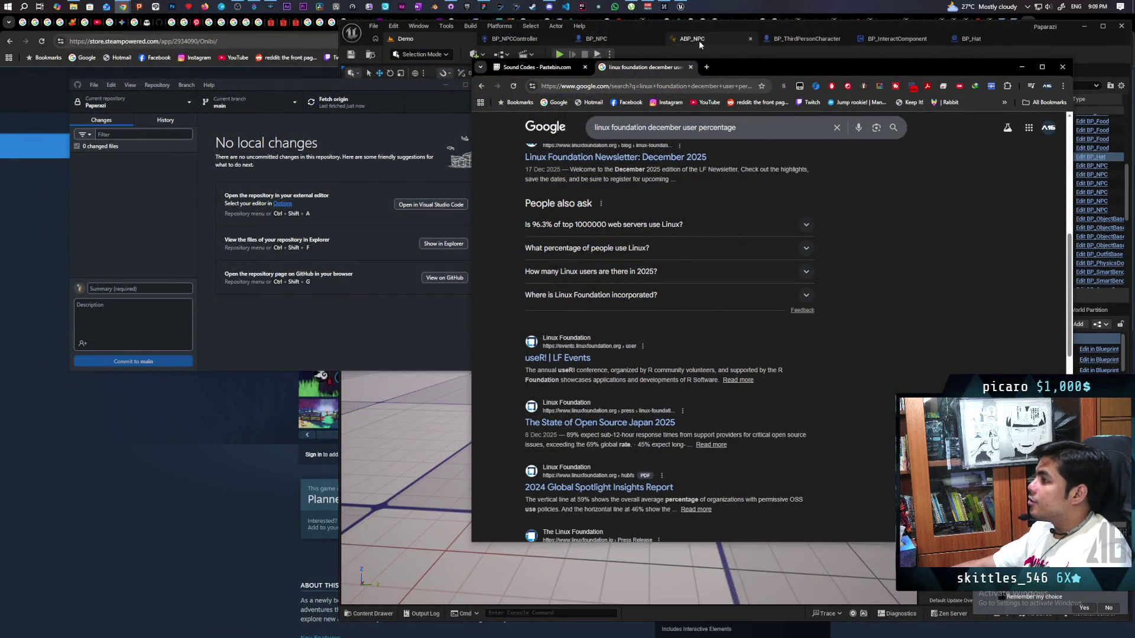
Step: Launch a three-client Play test of the Paparazi Demo level and equip the disguise hat with E
click(1061, 48)
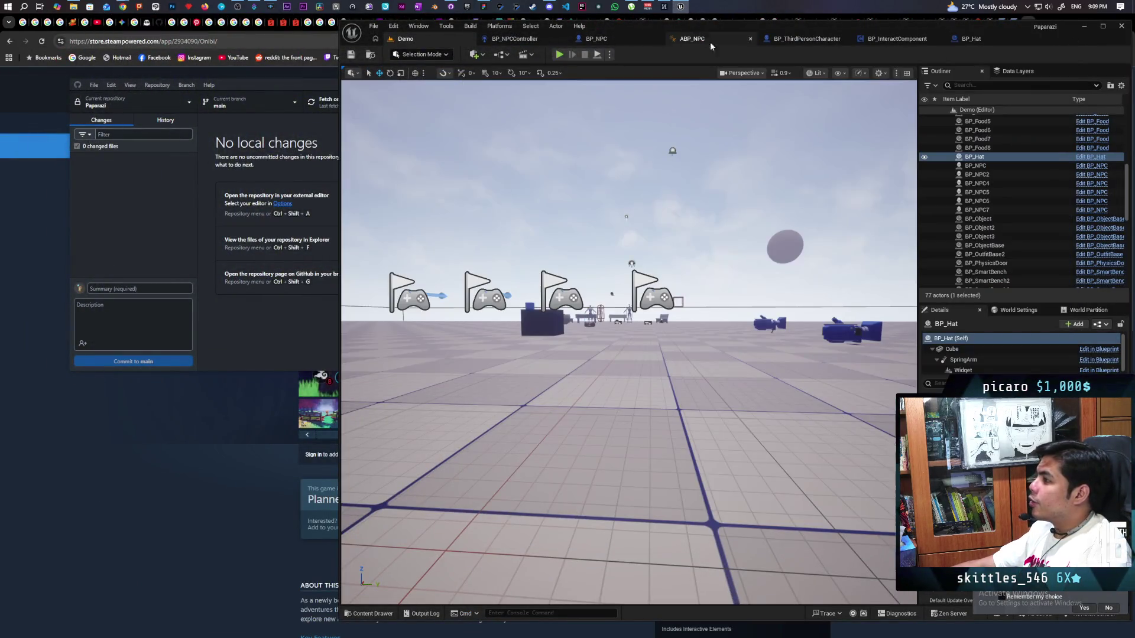
click(559, 53)
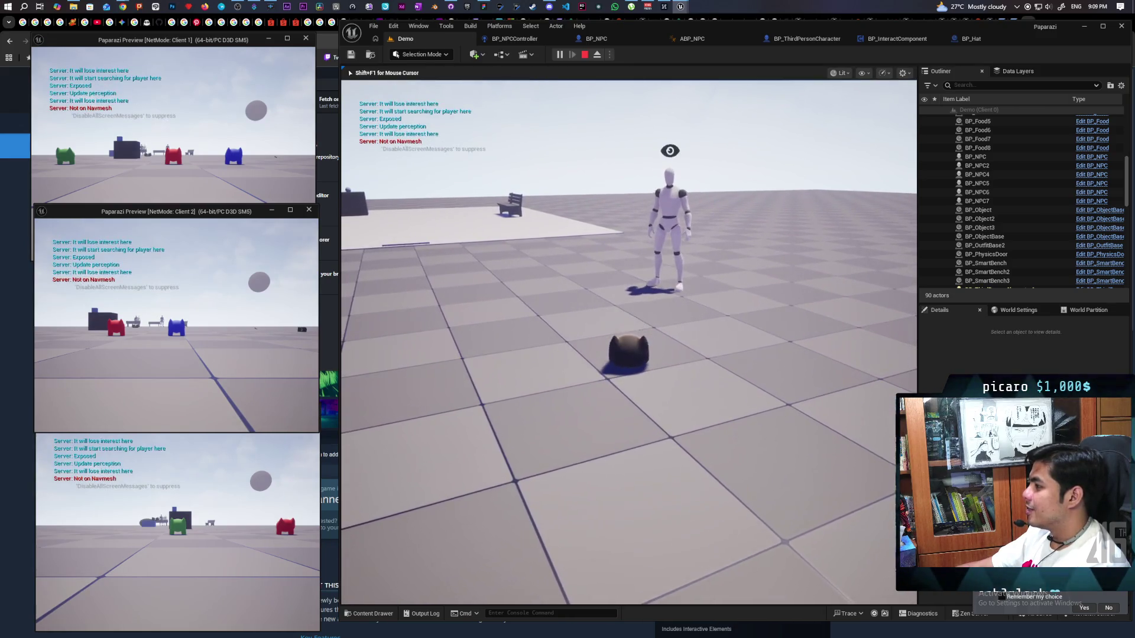
key(e)
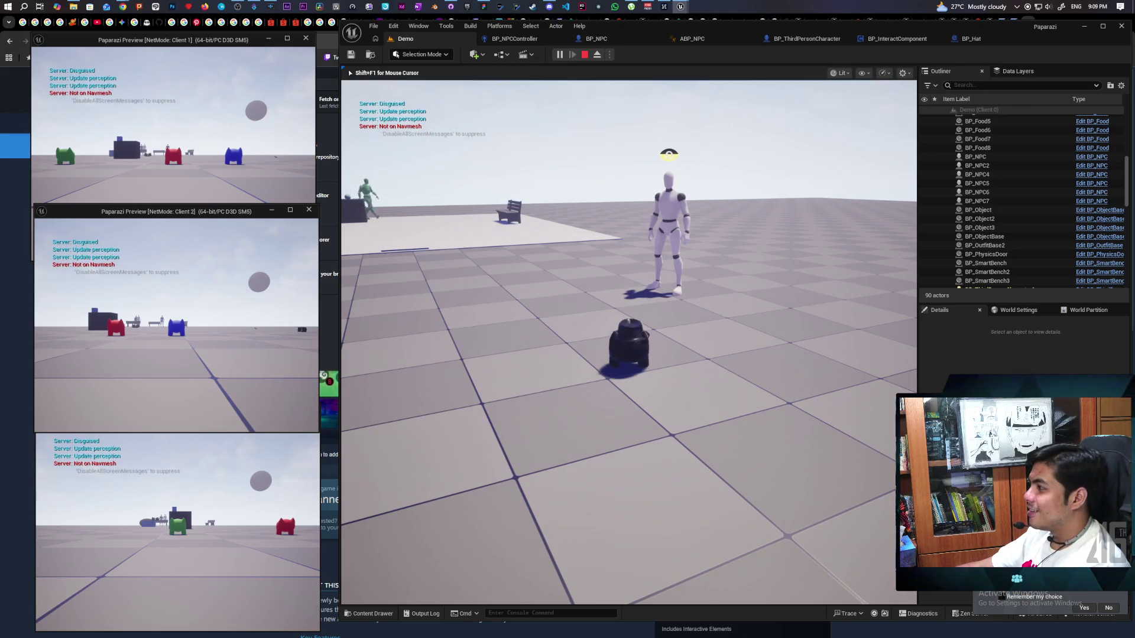